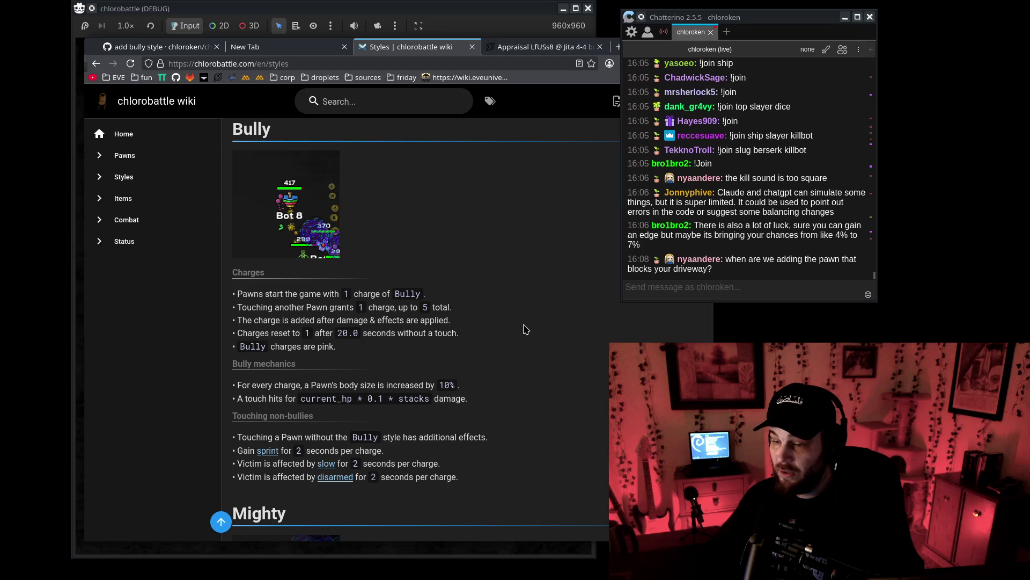
Minimize the browser showing the Bully wiki page and switch to the Godot editor.
{"action": "left_click", "coordinate": [81, 53]}
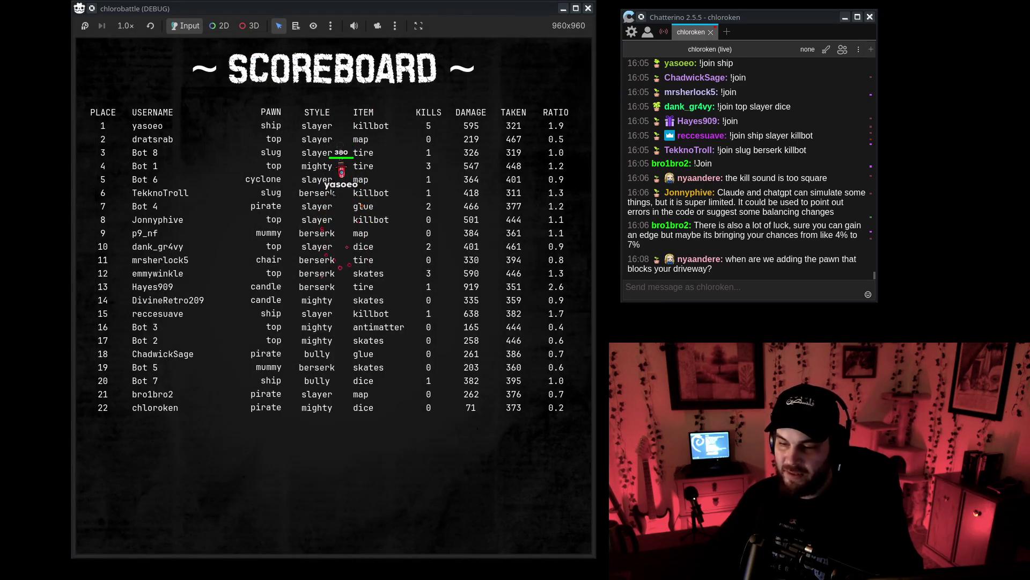
{"action": "key", "text": "alt+Tab"}
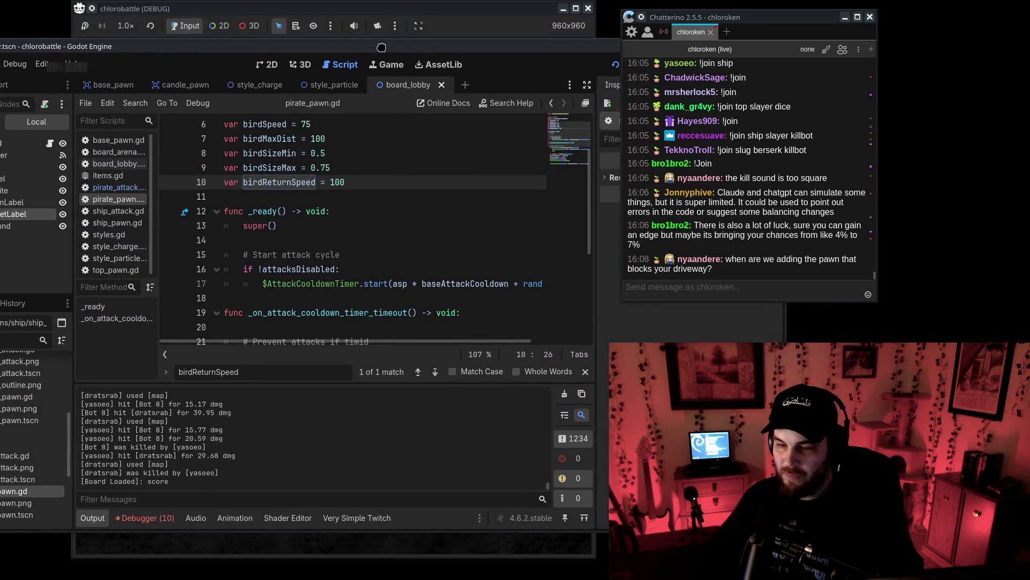
Open styles.gd and start a new mighty_set_pawn_size() function on empty line 100.
{"action": "left_click", "coordinate": [206, 230]}
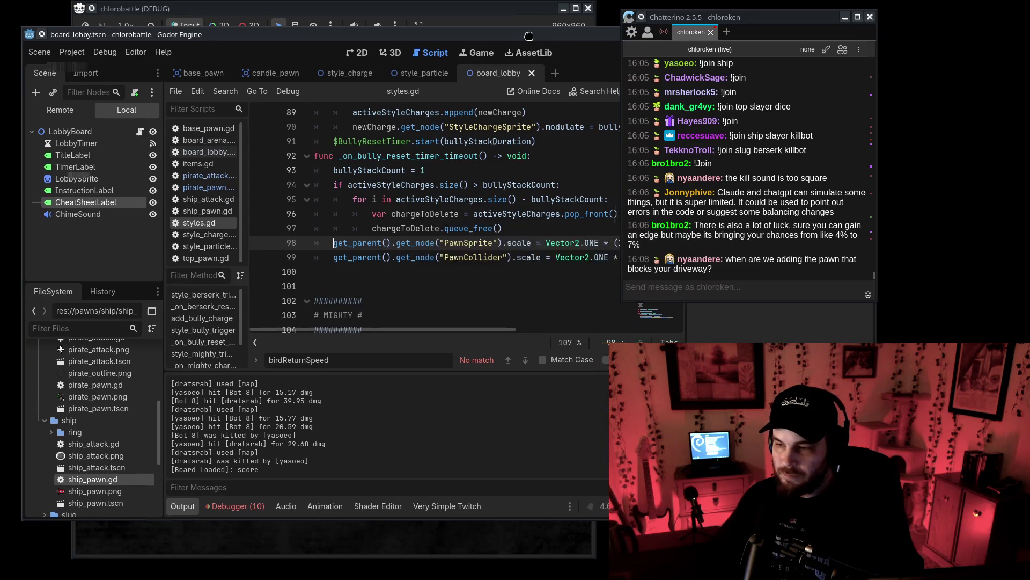
{"action": "scroll", "coordinate": [454, 251], "scroll_direction": "down", "scroll_amount": 4}
{"action": "scroll", "coordinate": [453, 251], "scroll_direction": "up", "scroll_amount": 2}
{"action": "scroll", "coordinate": [454, 250], "scroll_direction": "up", "scroll_amount": 3}
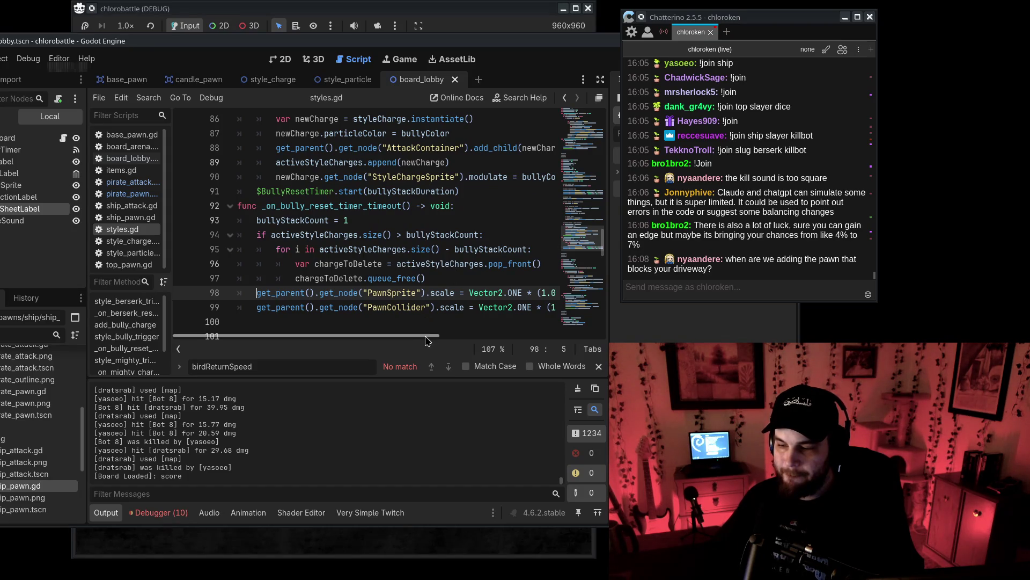
{"action": "mouse_move", "coordinate": [426, 337]}
{"action": "left_mouse_down"}
{"action": "mouse_move", "coordinate": [534, 339]}
{"action": "mouse_move", "coordinate": [387, 340]}
{"action": "left_mouse_up"}
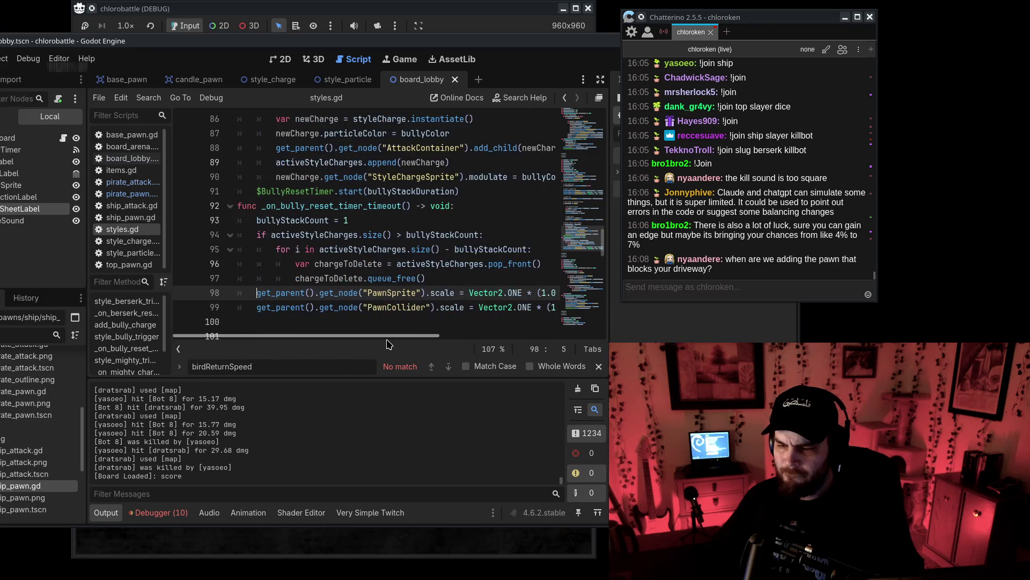
{"action": "scroll", "coordinate": [389, 344], "scroll_direction": "right", "scroll_amount": 4}
{"action": "scroll", "coordinate": [389, 344], "scroll_direction": "left", "scroll_amount": 5}
{"action": "left_click", "coordinate": [276, 314]}
{"action": "left_click", "coordinate": [275, 322]}
{"action": "type", "text": "func mighty_set_"}
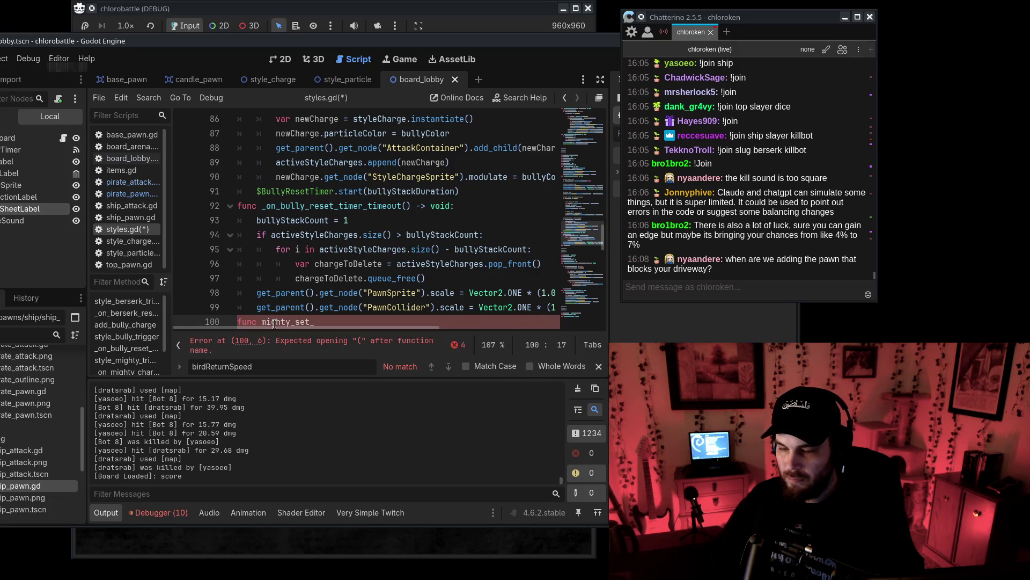
{"action": "type", "text": "pawn_size(): -> void:"}
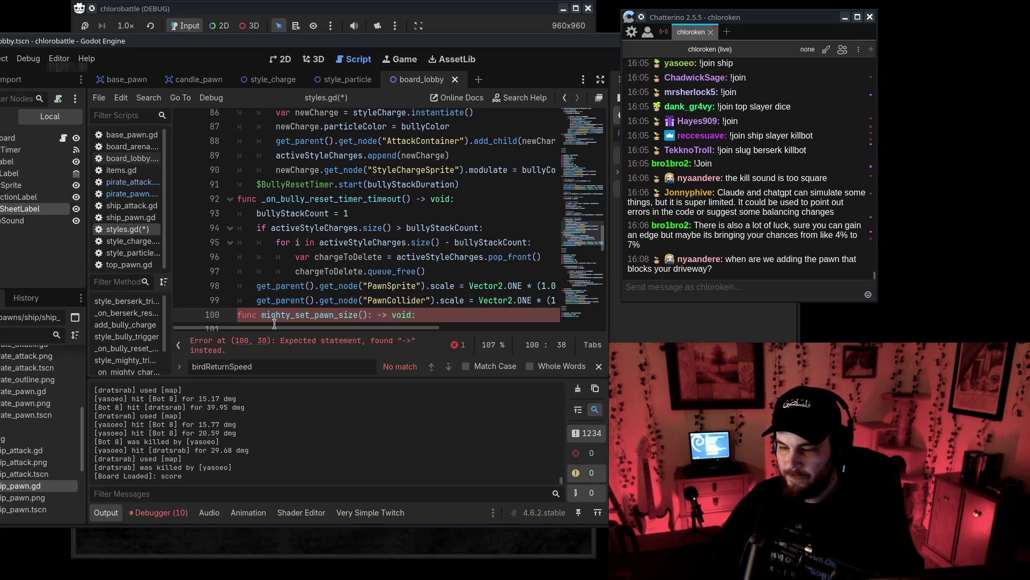
{"action": "key", "text": "Return"}
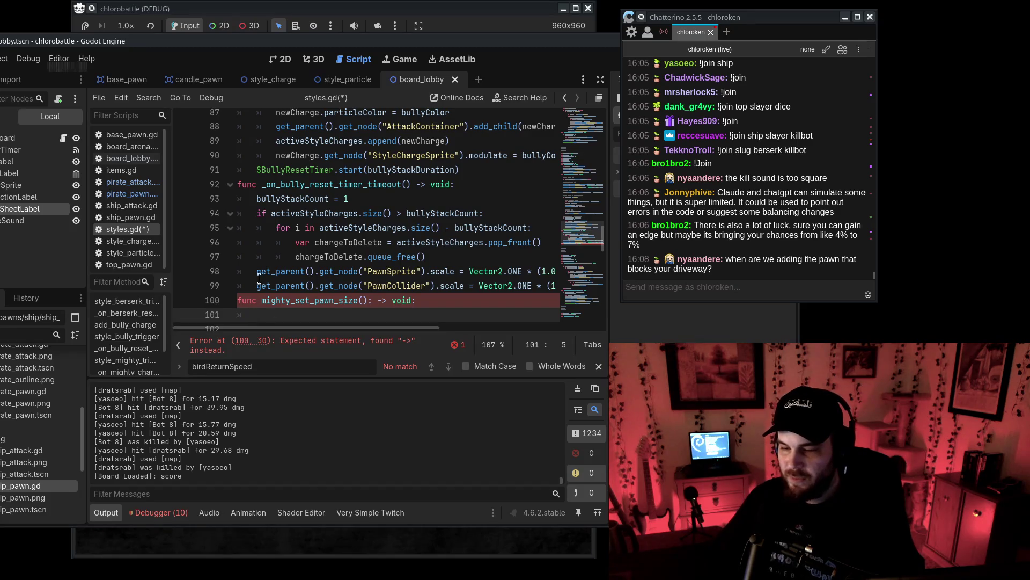
Move the two pawn scaling lines into the body of mighty_set_pawn_size().
{"action": "left_click_drag", "start_coordinate": [259, 278], "coordinate": [250, 280]}
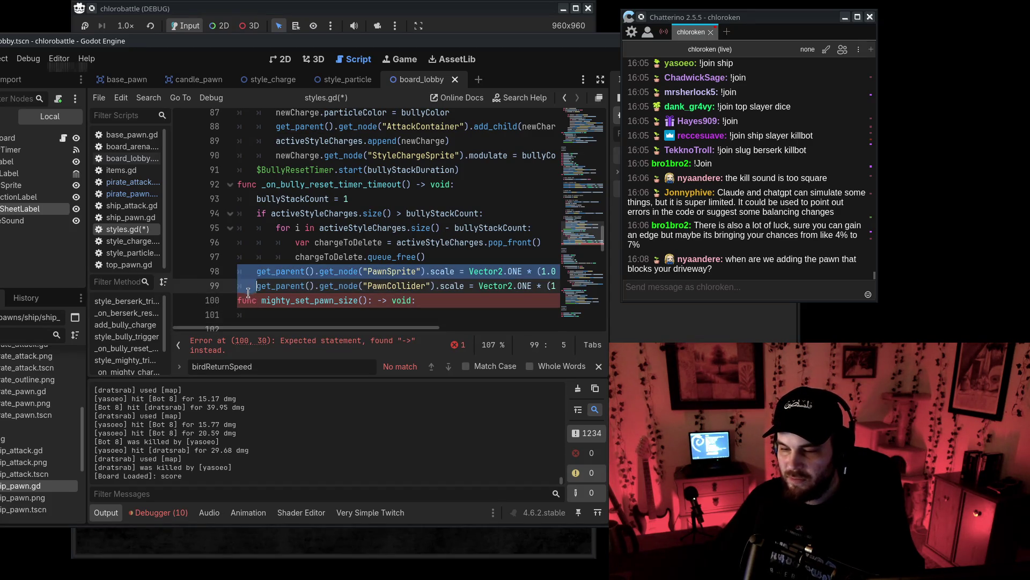
{"action": "key", "text": "ctrl+x"}
{"action": "left_click", "coordinate": [259, 286]}
{"action": "key", "text": "ctrl+z"}
{"action": "key", "text": "ctrl+z"}
{"action": "key", "text": "ctrl+z"}
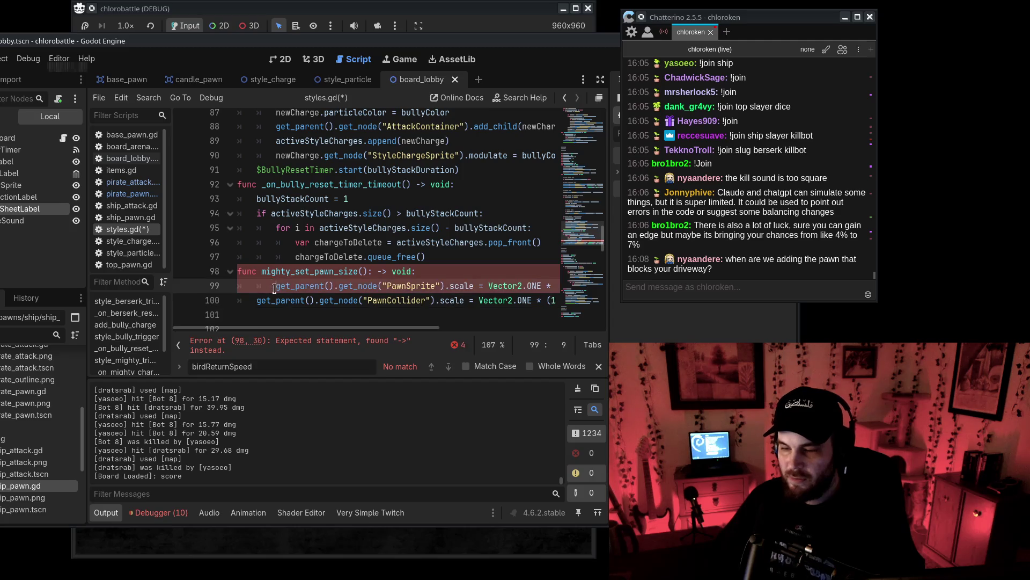
{"action": "scroll", "coordinate": [421, 332], "scroll_direction": "right", "scroll_amount": 3}
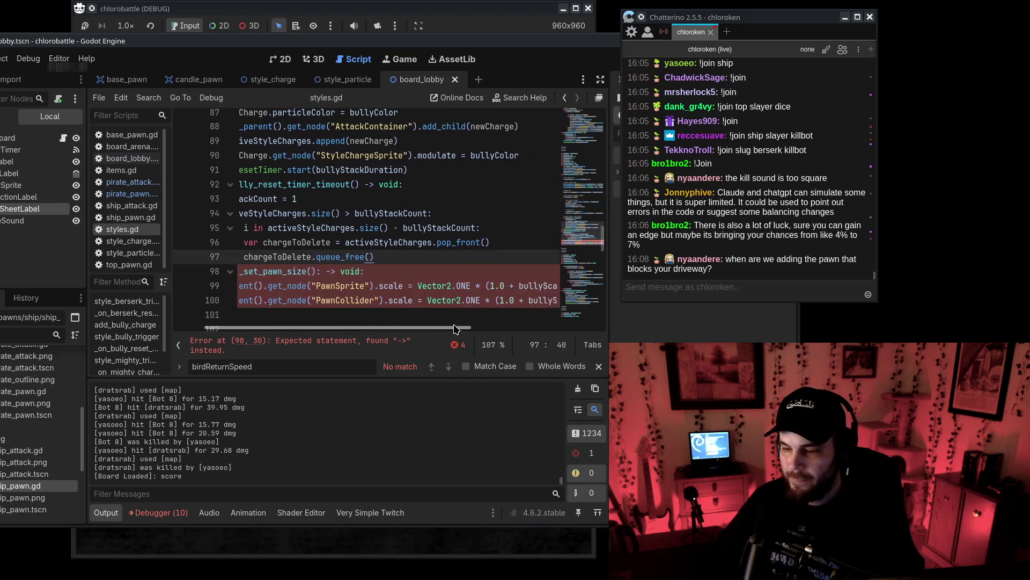
{"action": "scroll", "coordinate": [408, 322], "scroll_direction": "left", "scroll_amount": 3}
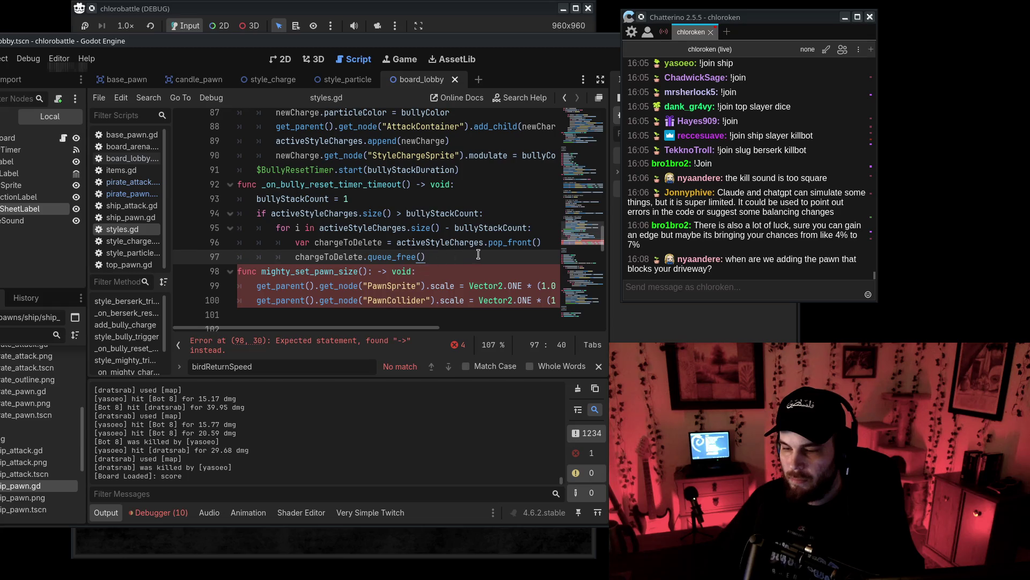
{"action": "scroll", "coordinate": [413, 334], "scroll_direction": "right", "scroll_amount": 5}
{"action": "scroll", "coordinate": [402, 320], "scroll_direction": "left", "scroll_amount": 5}
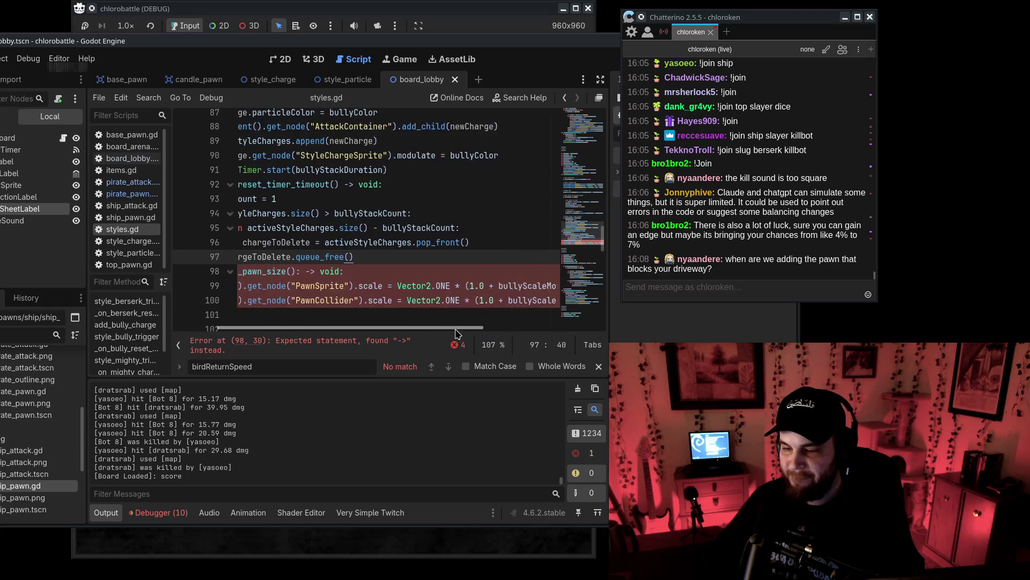
Replace the bully trigger's scaling lines with a mighty_set_pawn_size() call and save styles.gd.
{"action": "left_click", "coordinate": [373, 271]}
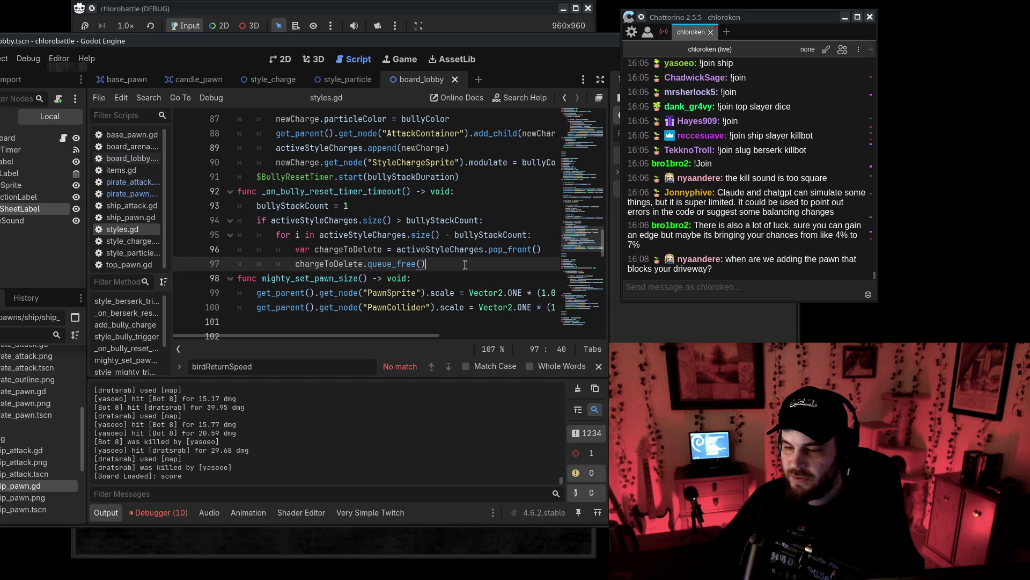
{"action": "key", "text": "ctrl+z"}
{"action": "key", "text": "ctrl+z"}
{"action": "key", "text": "ctrl+y"}
{"action": "key", "text": "ctrl+y"}
{"action": "key", "text": "ctrl+y"}
{"action": "key", "text": "ctrl+z"}
{"action": "key", "text": "ctrl+z"}
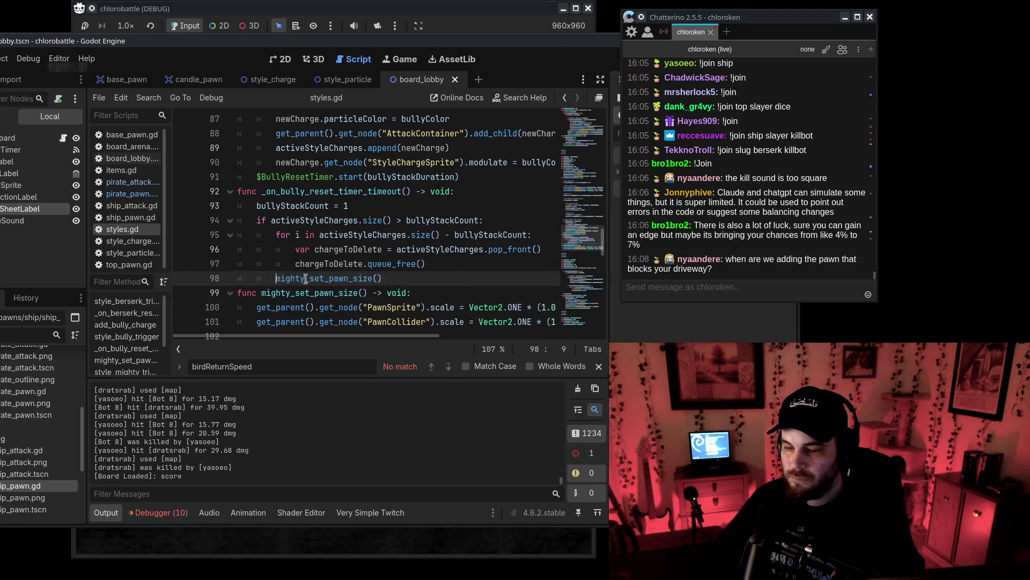
{"action": "key", "text": "BackSpace"}
{"action": "scroll", "coordinate": [322, 269], "scroll_direction": "up", "scroll_amount": 10}
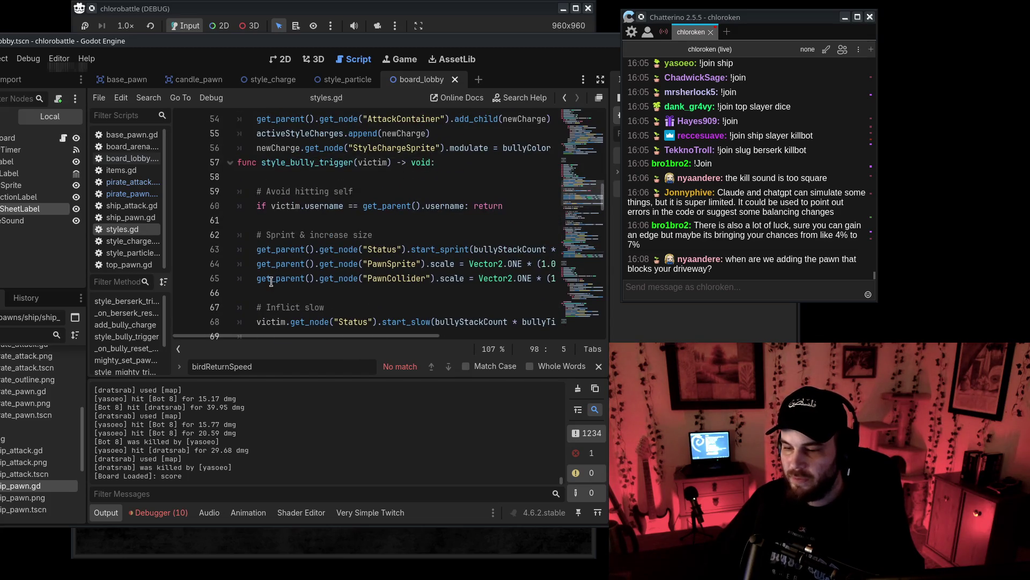
{"action": "left_click_drag", "start_coordinate": [259, 266], "coordinate": [259, 293]}
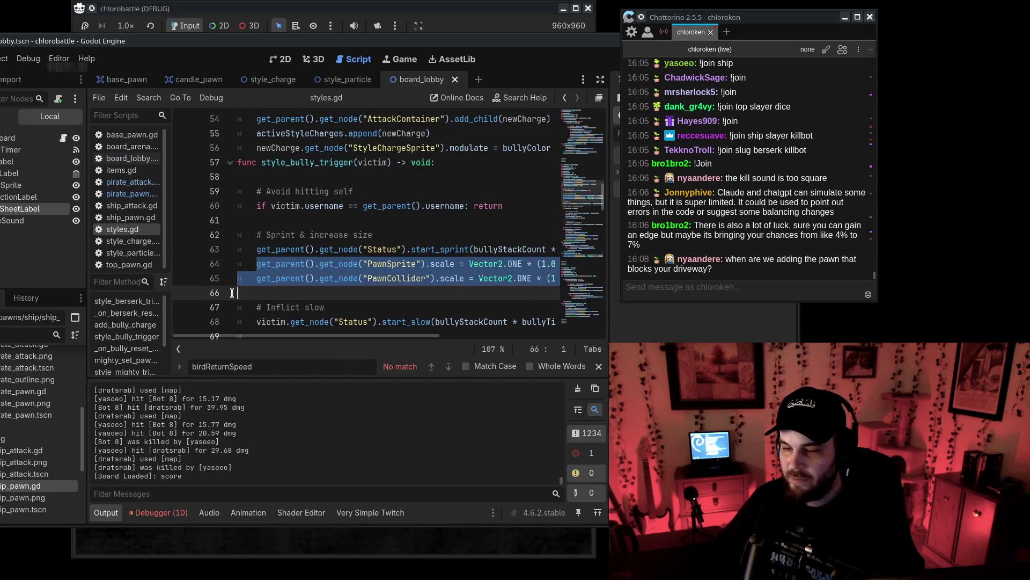
{"action": "key", "text": "BackSpace"}
{"action": "key", "text": "Return"}
{"action": "key", "text": "ctrl+s"}
{"action": "scroll", "coordinate": [400, 327], "scroll_direction": "down", "scroll_amount": 14}
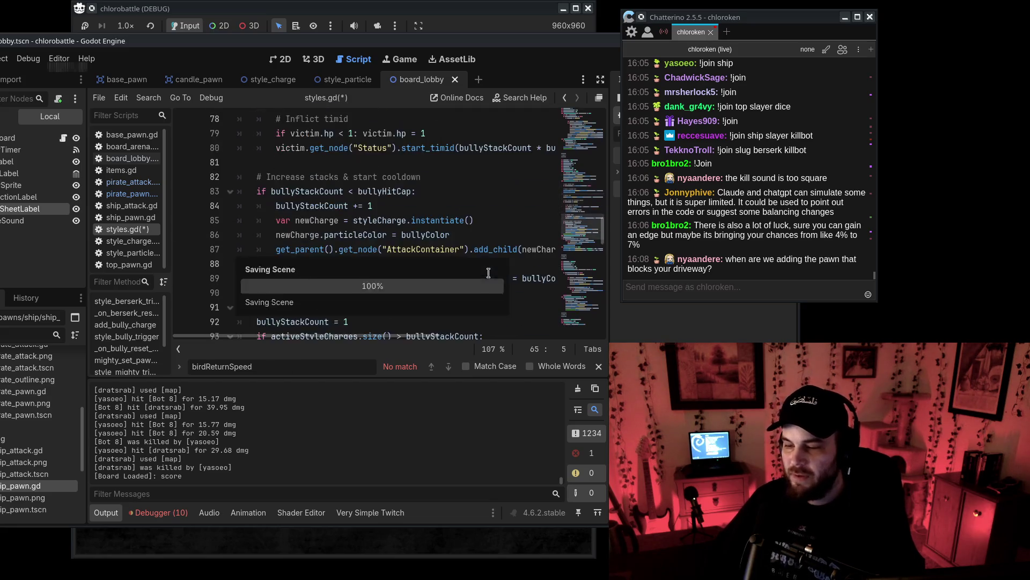
{"action": "scroll", "coordinate": [399, 327], "scroll_direction": "up", "scroll_amount": 1}
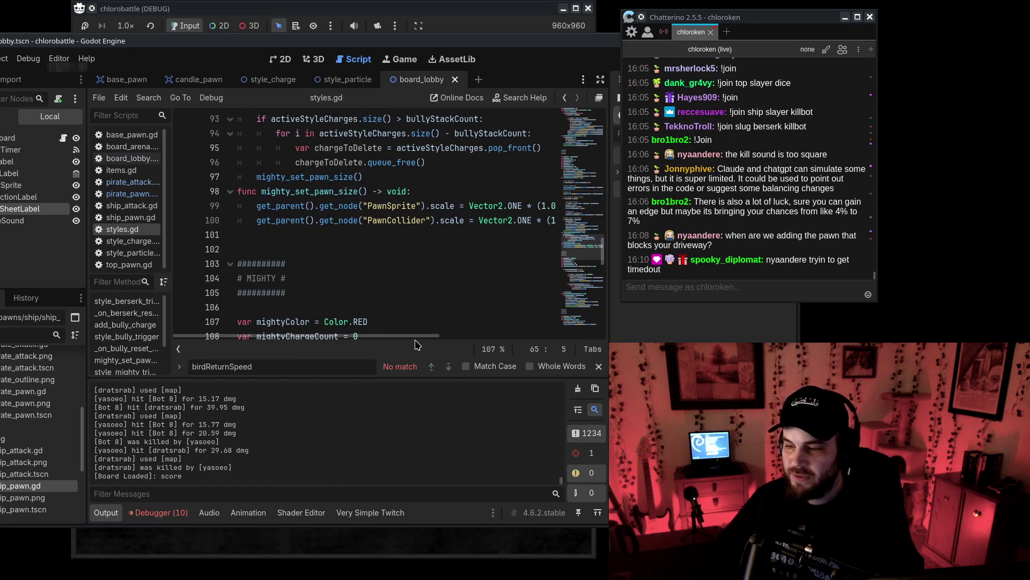
{"action": "mouse_move", "coordinate": [415, 340]}
{"action": "left_mouse_down"}
{"action": "mouse_move", "coordinate": [564, 339]}
{"action": "mouse_move", "coordinate": [346, 335]}
{"action": "left_mouse_up"}
Search styles.gd for bullyScaleMod and jump to its declaration on line 49.
{"action": "mouse_move", "coordinate": [571, 256]}
{"action": "left_mouse_down"}
{"action": "mouse_move", "coordinate": [573, 132]}
{"action": "mouse_move", "coordinate": [588, 254]}
{"action": "mouse_move", "coordinate": [588, 213]}
{"action": "left_mouse_up"}
{"action": "mouse_move", "coordinate": [523, 197]}
{"action": "left_mouse_down"}
{"action": "mouse_move", "coordinate": [553, 196]}
{"action": "mouse_move", "coordinate": [525, 198]}
{"action": "left_mouse_up"}
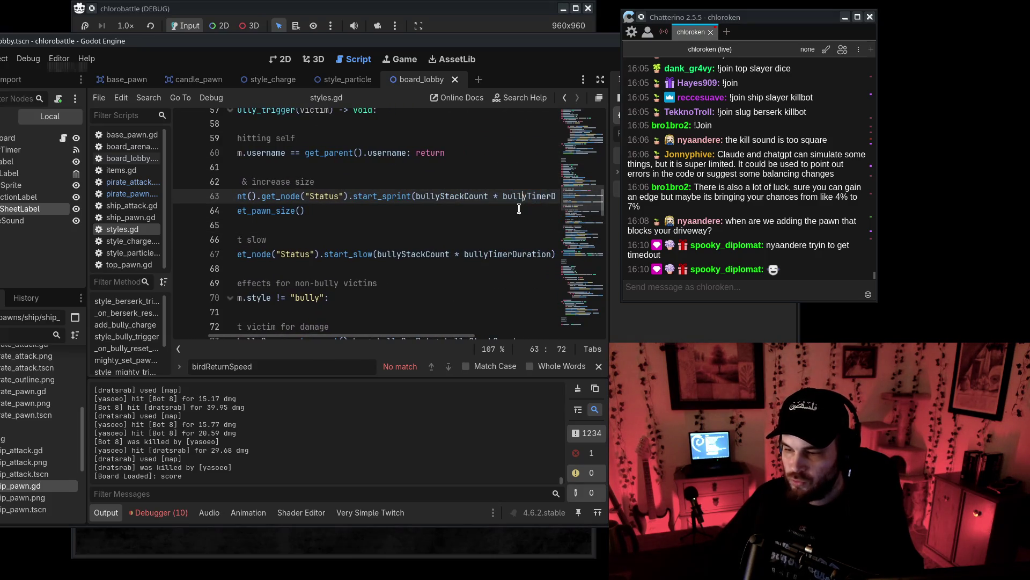
{"action": "left_click", "coordinate": [497, 242]}
{"action": "scroll", "coordinate": [390, 280], "scroll_direction": "down", "scroll_amount": 8}
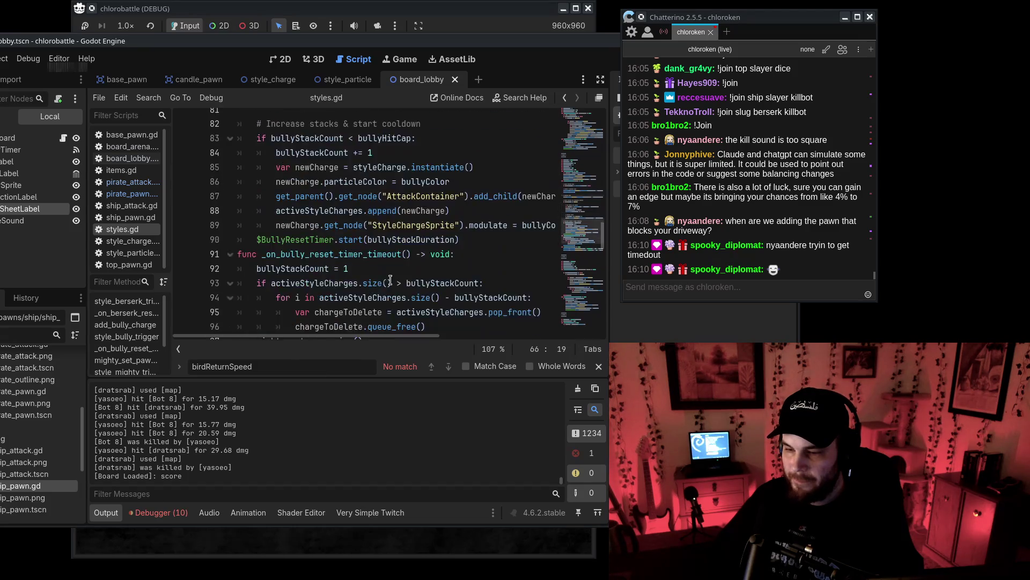
{"action": "scroll", "coordinate": [390, 280], "scroll_direction": "down", "scroll_amount": 8}
{"action": "scroll", "coordinate": [367, 298], "scroll_direction": "up", "scroll_amount": 5}
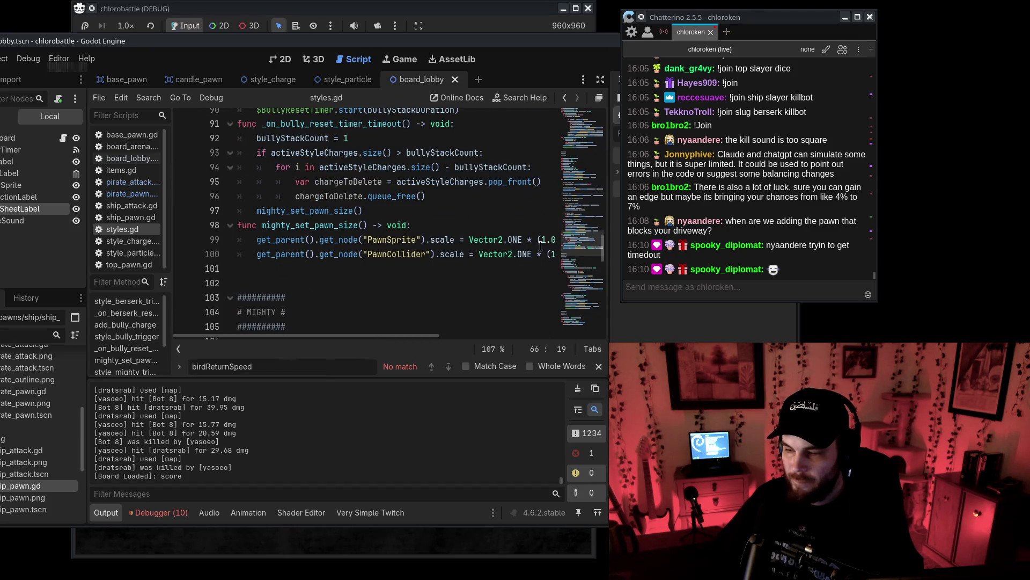
{"action": "scroll", "coordinate": [541, 246], "scroll_direction": "right", "scroll_amount": 5}
{"action": "double_click", "coordinate": [427, 239]}
{"action": "key", "text": "ctrl+f"}
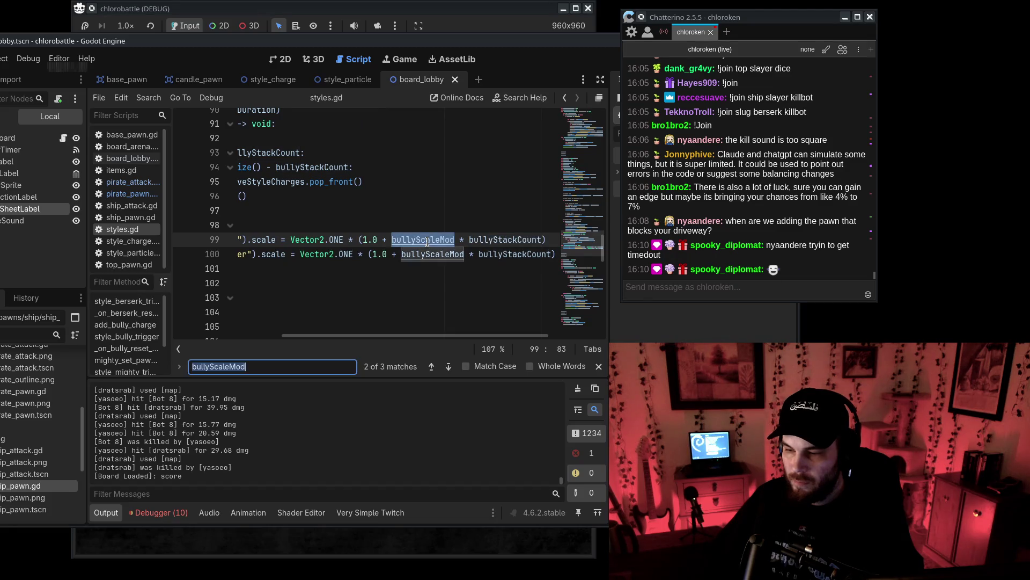
{"action": "left_click", "coordinate": [432, 366]}
{"action": "left_click_drag", "start_coordinate": [322, 337], "coordinate": [304, 339]}
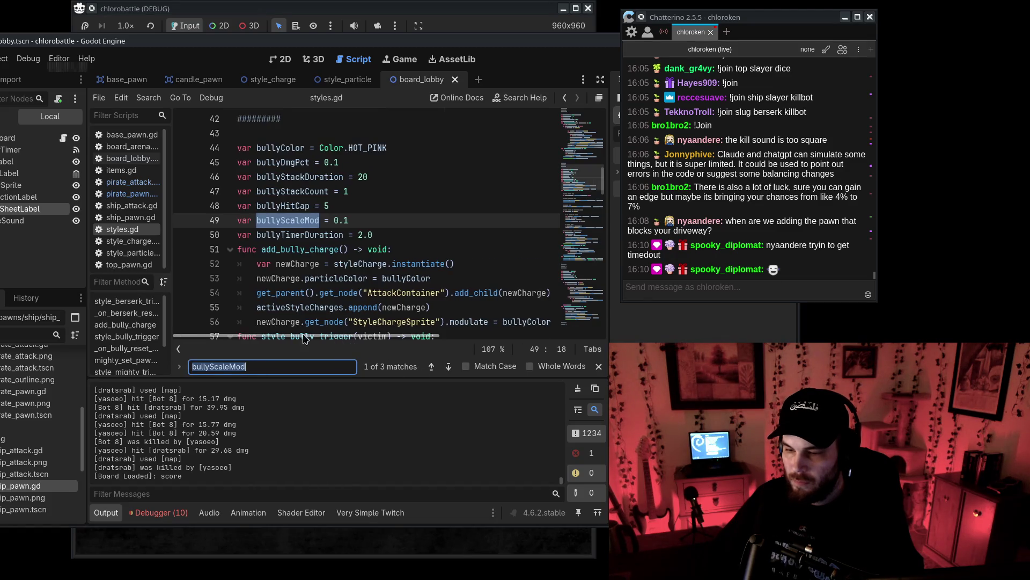
{"action": "scroll", "coordinate": [434, 288], "scroll_direction": "up", "scroll_amount": 2}
{"action": "scroll", "coordinate": [439, 289], "scroll_direction": "down", "scroll_amount": 1}
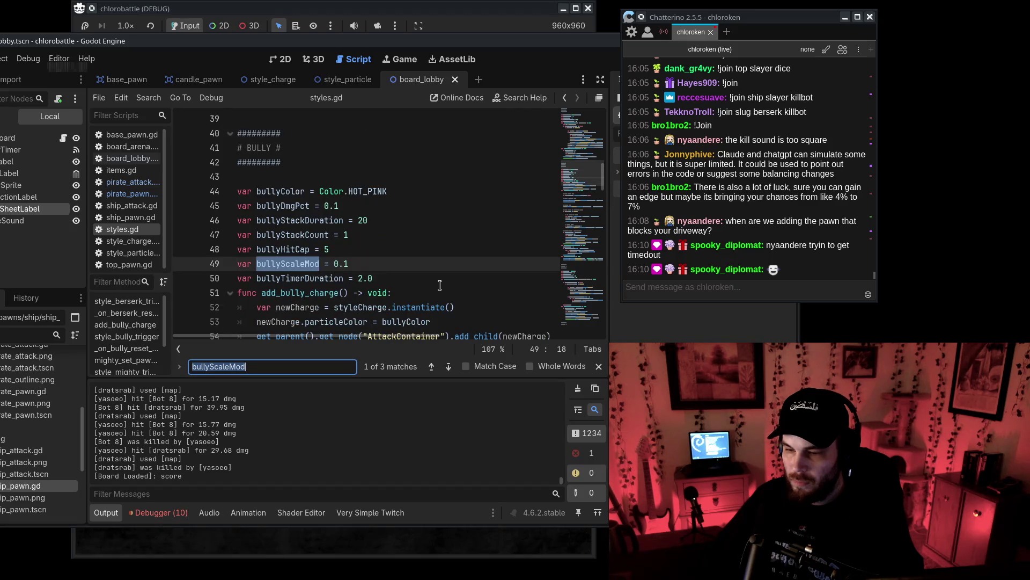
Change the bullyScaleMod value from 0.1 to 0.2.
{"action": "left_click", "coordinate": [401, 263]}
{"action": "left_click", "coordinate": [599, 366]}
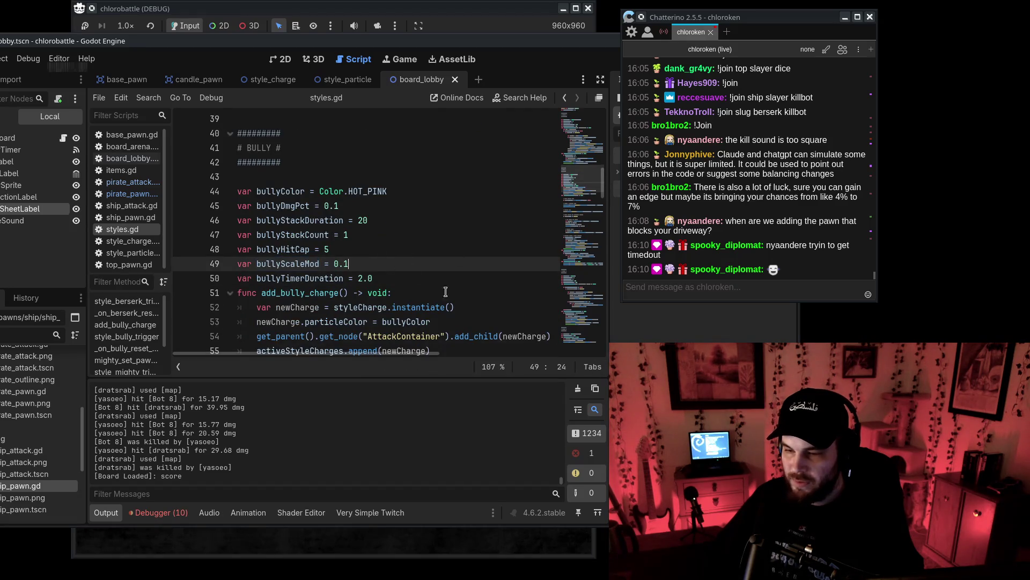
{"action": "key", "text": "Up"}
{"action": "left_click_drag", "start_coordinate": [280, 264], "coordinate": [295, 263]}
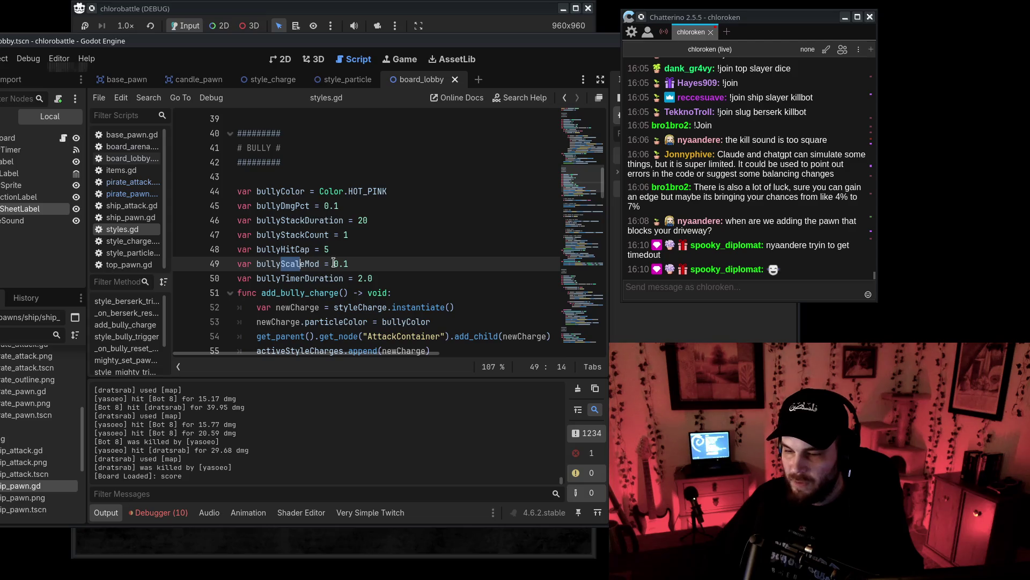
{"action": "type", "text": "2"}
{"action": "left_click", "coordinate": [462, 241]}
{"action": "left_click_drag", "start_coordinate": [374, 255], "coordinate": [390, 271]}
{"action": "left_click", "coordinate": [428, 259]}
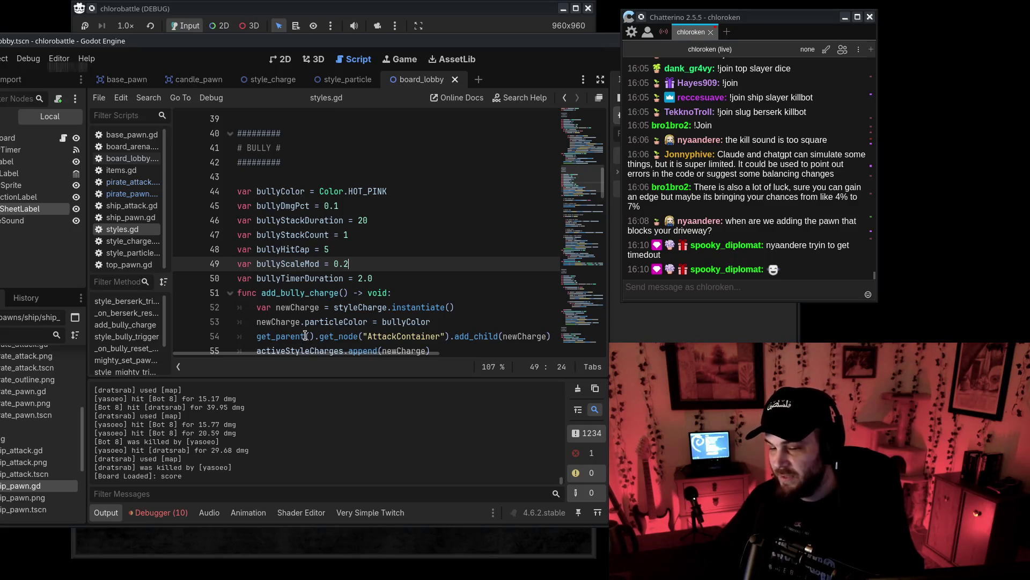
{"action": "mouse_move", "coordinate": [357, 263]}
{"action": "left_mouse_down"}
{"action": "mouse_move", "coordinate": [360, 253]}
{"action": "mouse_move", "coordinate": [384, 256]}
{"action": "left_mouse_up"}
{"action": "left_click", "coordinate": [370, 265]}
{"action": "left_click", "coordinate": [417, 260]}
{"action": "left_click", "coordinate": [401, 267]}
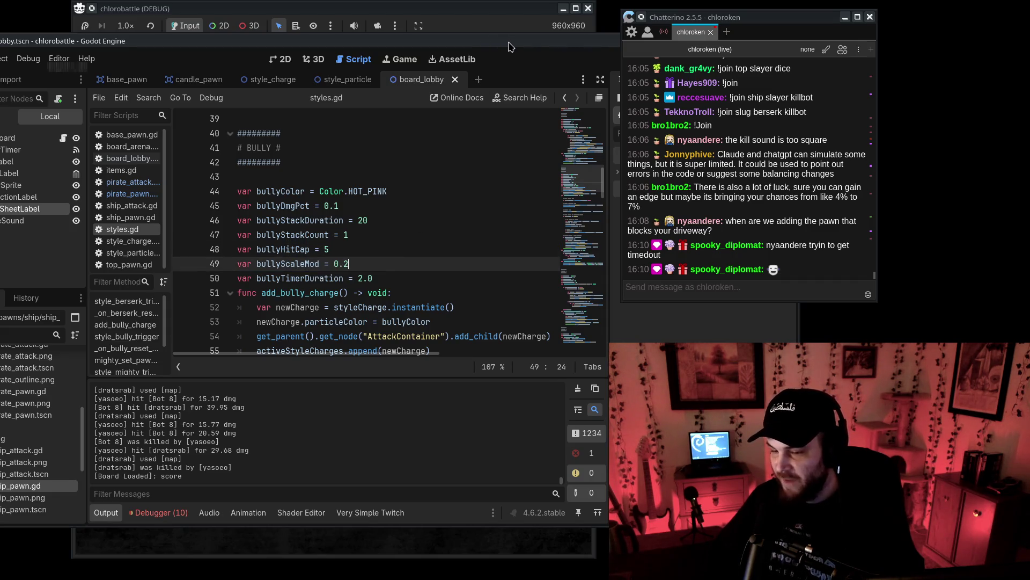
Post '!join top bully map' in the stream chat to add a bully pawn to the match.
{"action": "mouse_move", "coordinate": [510, 47]}
{"action": "left_mouse_down"}
{"action": "mouse_move", "coordinate": [468, 91]}
{"action": "mouse_move", "coordinate": [440, 94]}
{"action": "mouse_move", "coordinate": [887, 89]}
{"action": "left_mouse_up"}
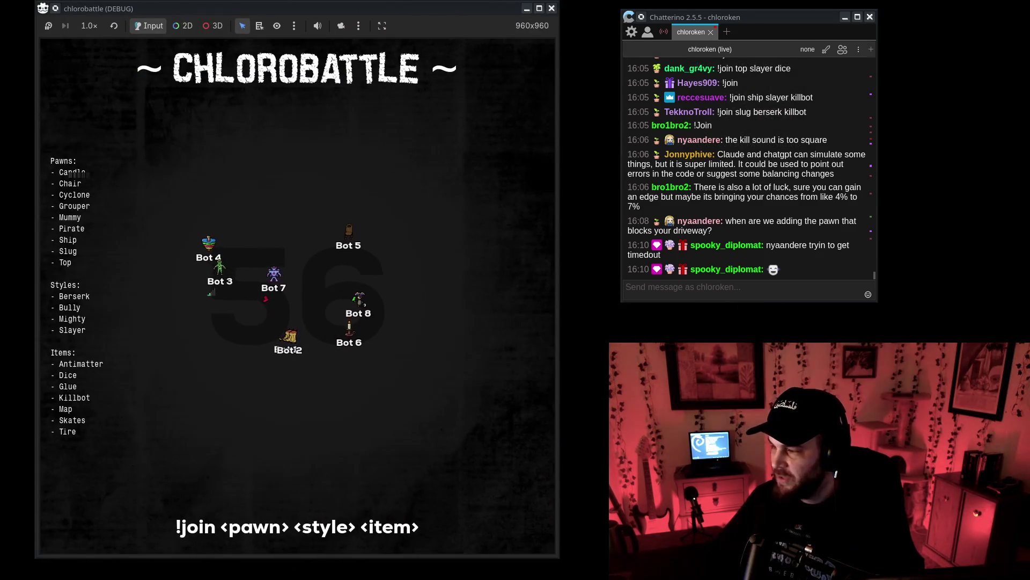
{"action": "left_click", "coordinate": [705, 285]}
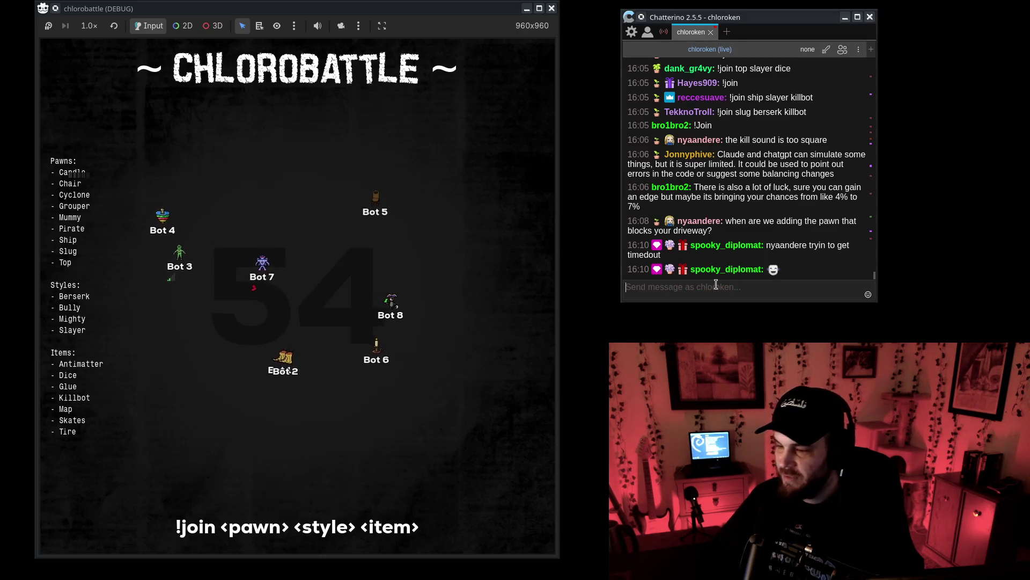
{"action": "type", "text": "!join top"}
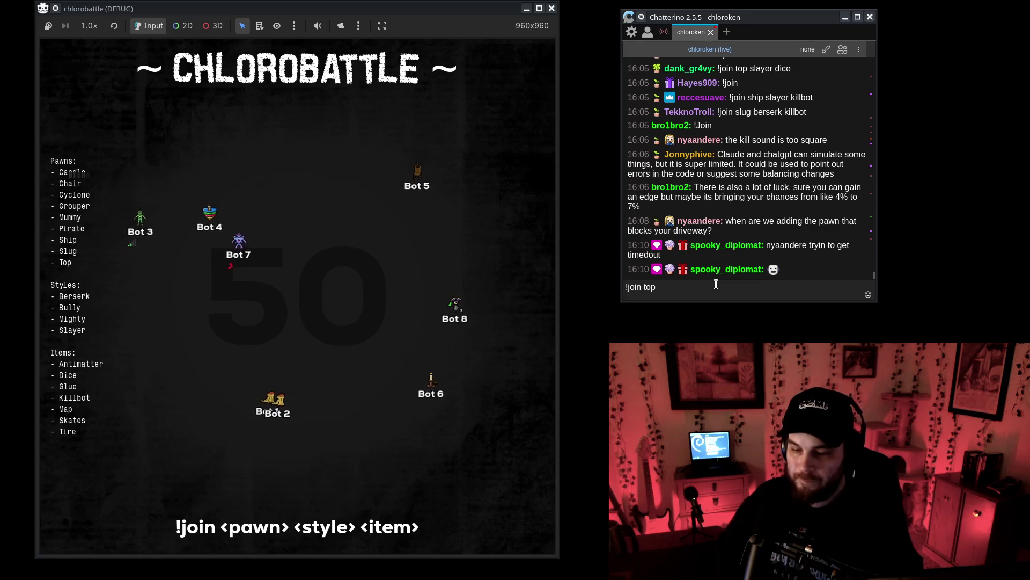
{"action": "type", "text": " bully"}
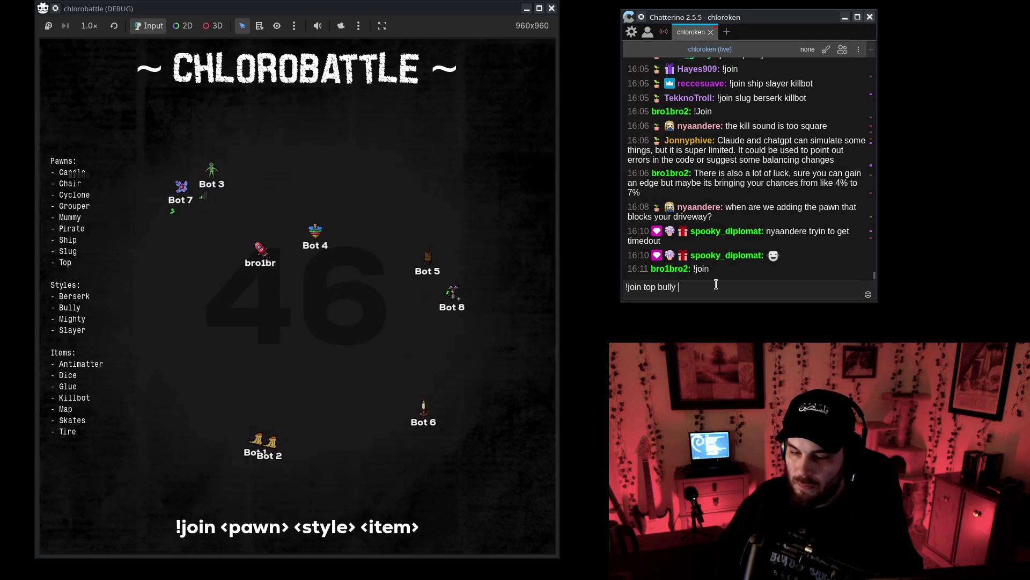
{"action": "type", "text": " map"}
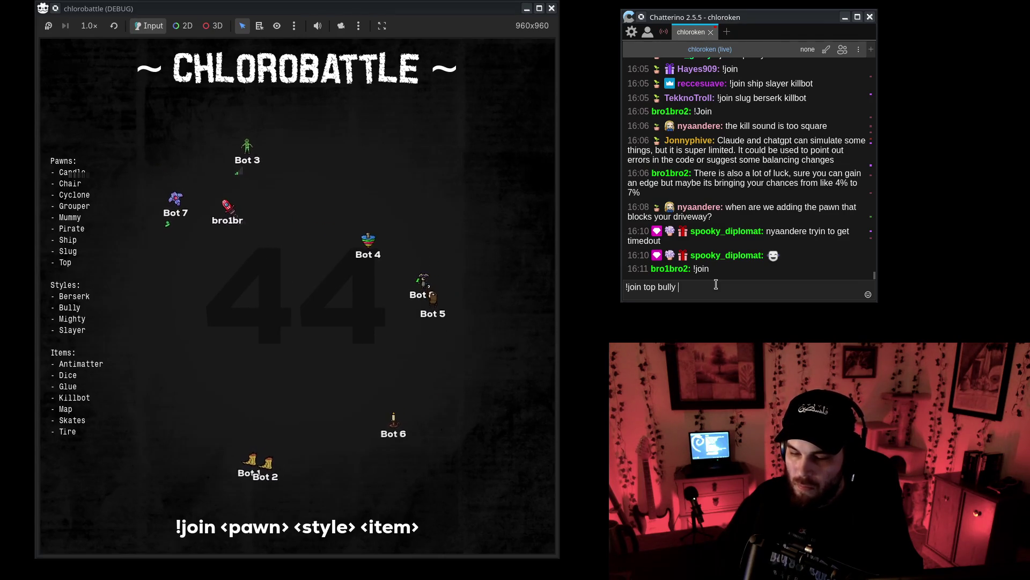
{"action": "key", "text": "Return"}
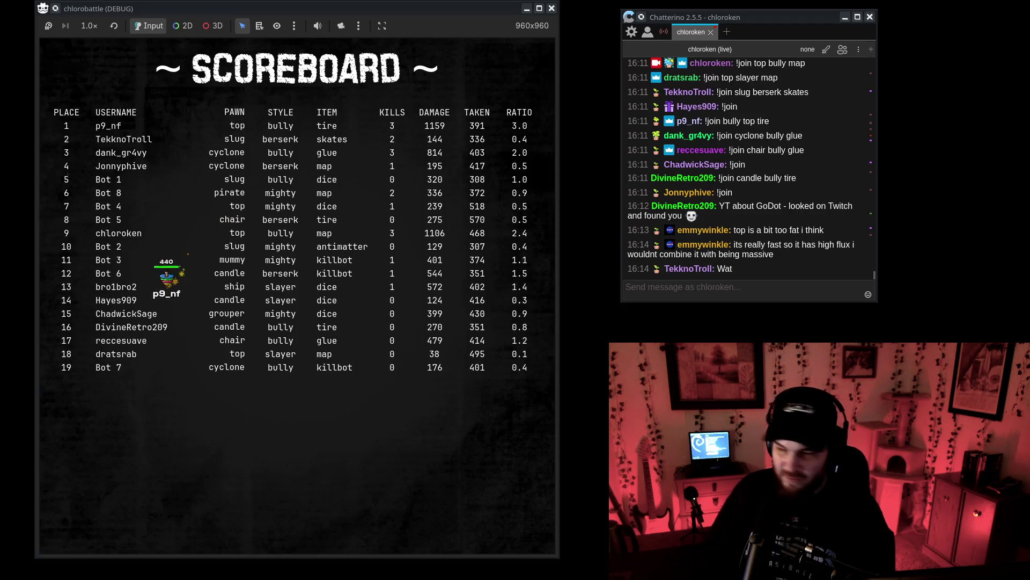
Bring the Firefox window with the live Twitch stream in front of the game.
{"action": "key", "text": "alt+Tab"}
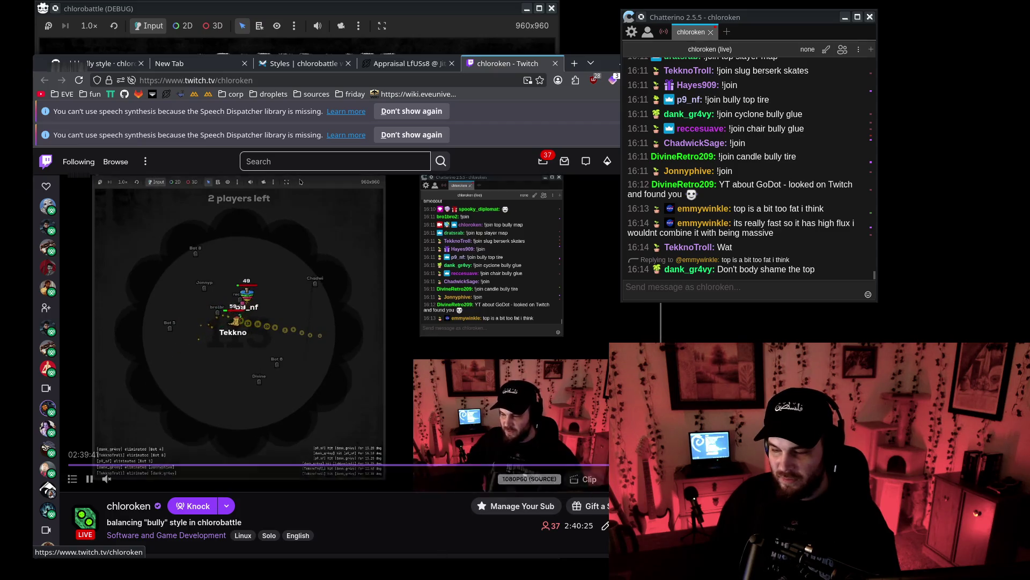
Slow the Twitch stream playback speed to 0.25x.
{"action": "right_click", "coordinate": [576, 335]}
{"action": "left_click", "coordinate": [631, 312]}
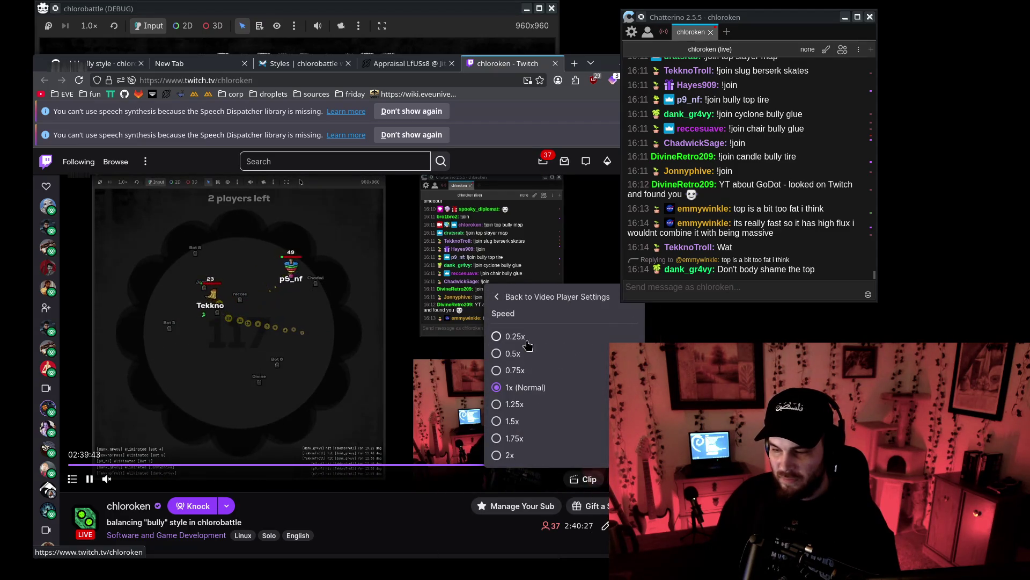
{"action": "left_click", "coordinate": [497, 336]}
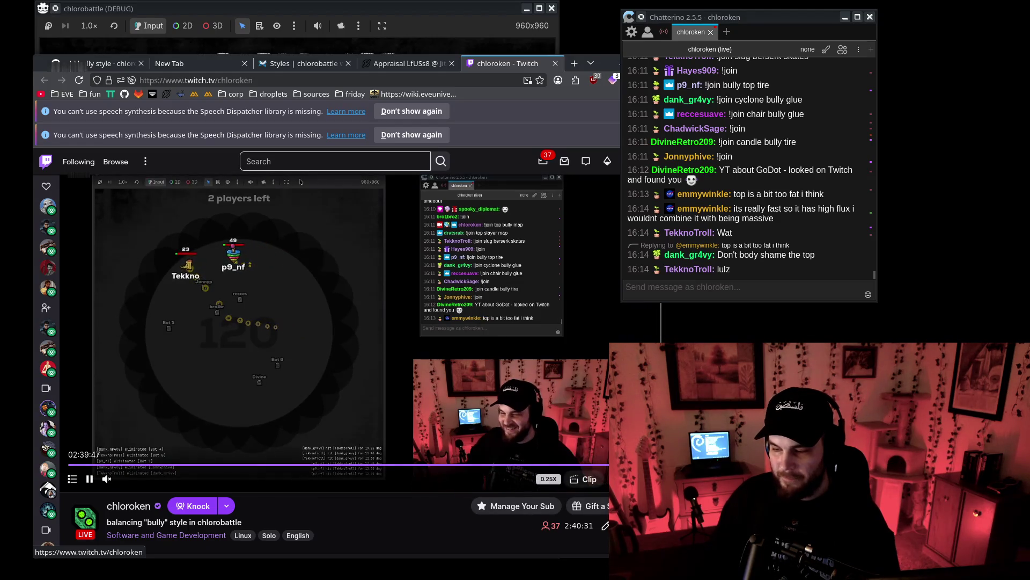
Toggle the stream full screen on and off, then bring the game scoreboard back to front.
{"action": "key", "text": "f"}
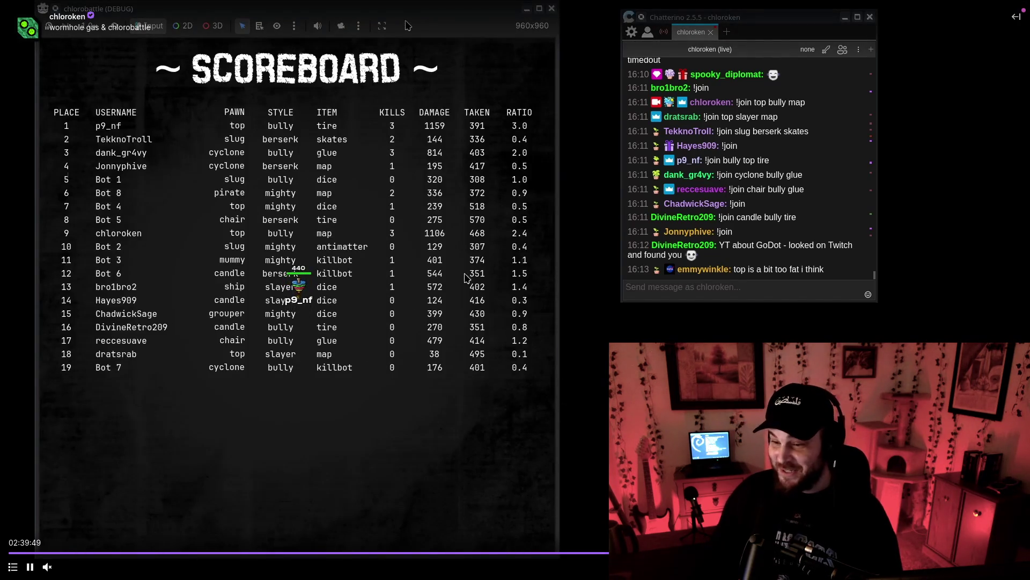
{"action": "key", "text": "Escape"}
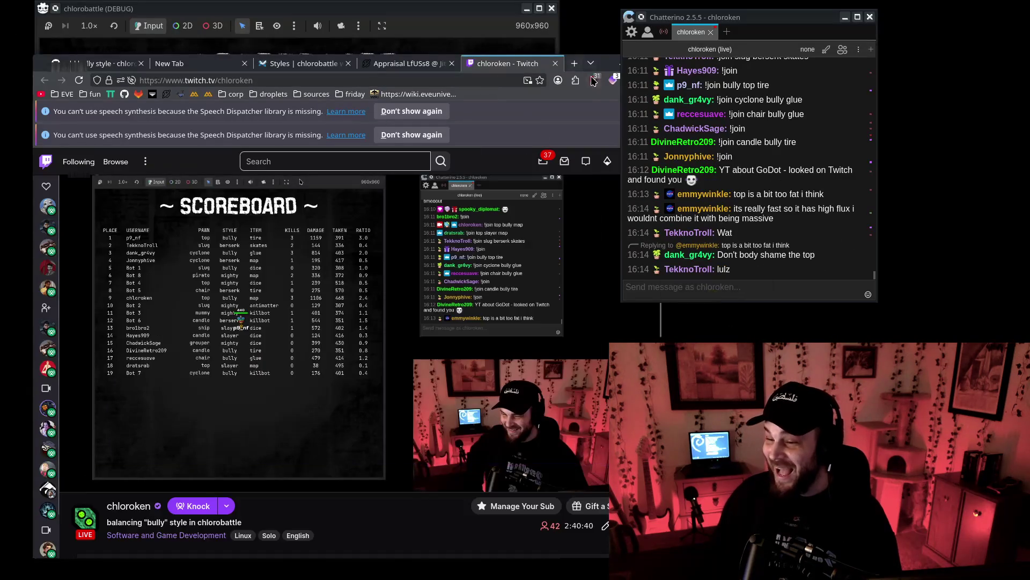
{"action": "left_click", "coordinate": [605, 69]}
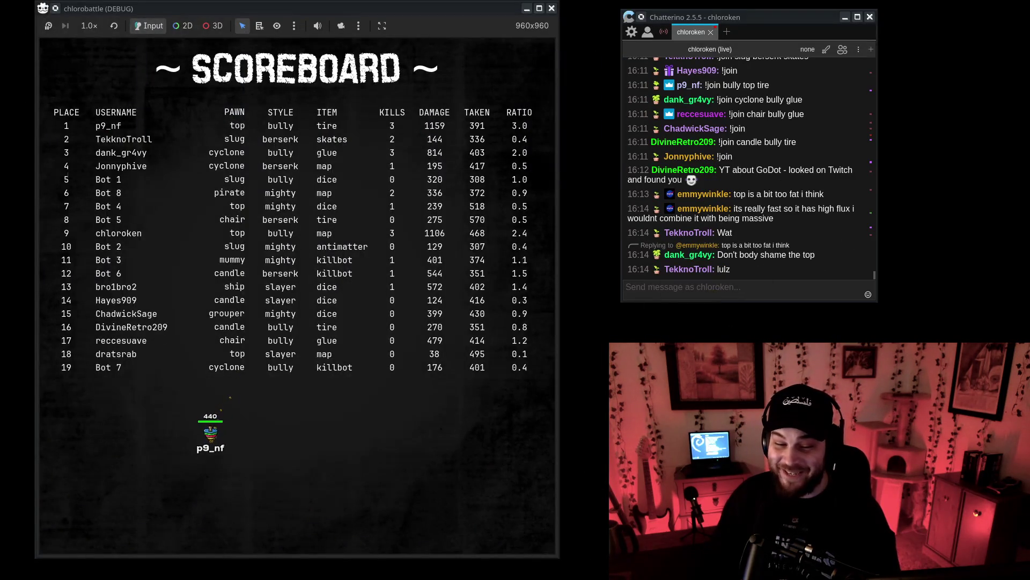
{"action": "left_click", "coordinate": [795, 302]}
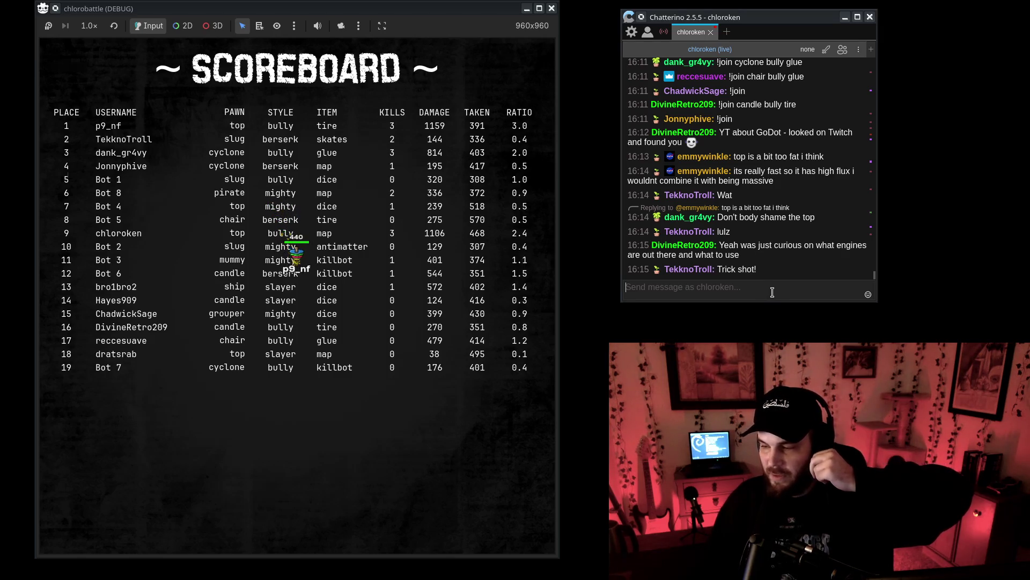
{"action": "left_click", "coordinate": [310, 431]}
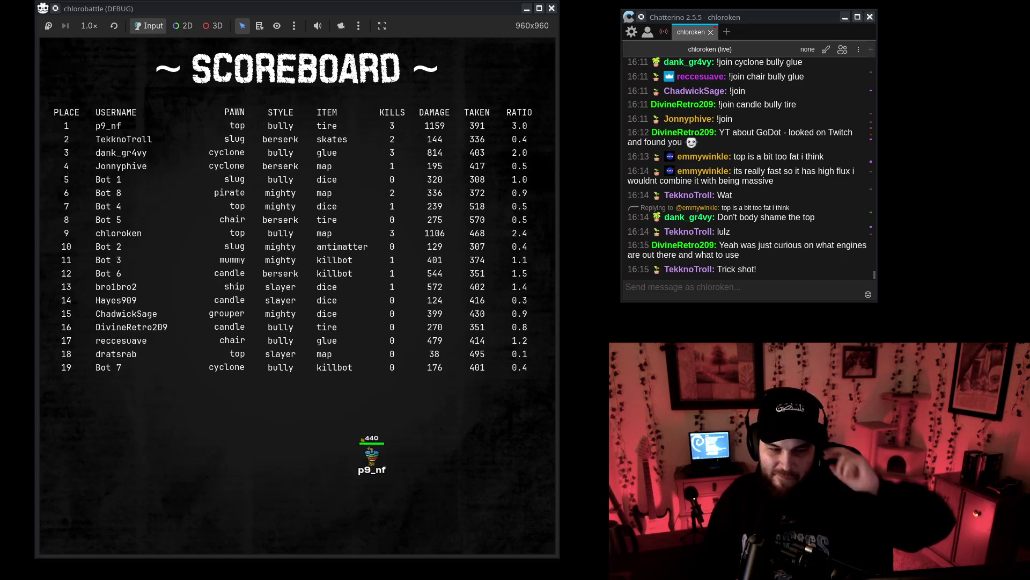
{"action": "key", "text": "alt+Tab"}
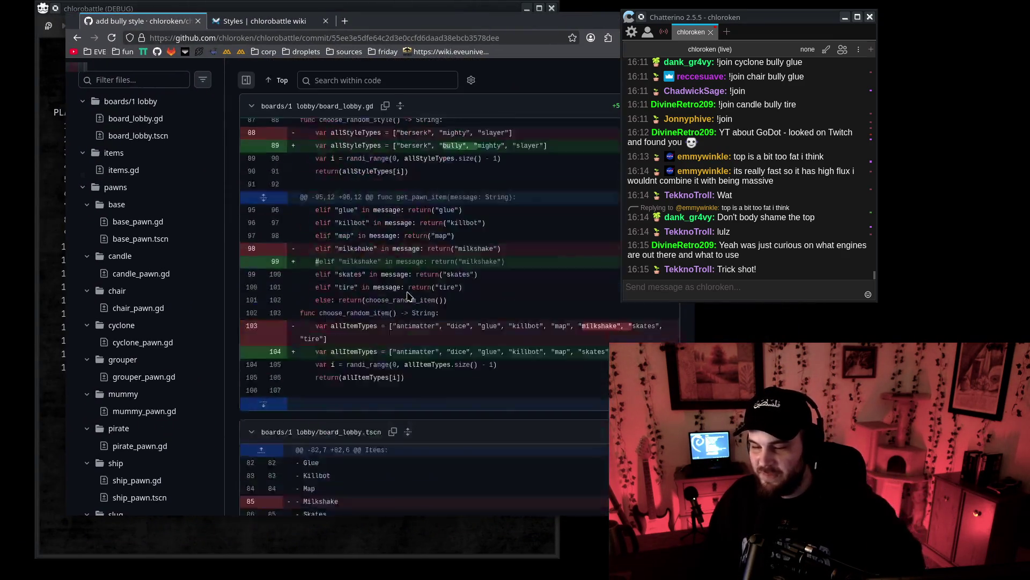
{"action": "key", "text": "alt+Tab"}
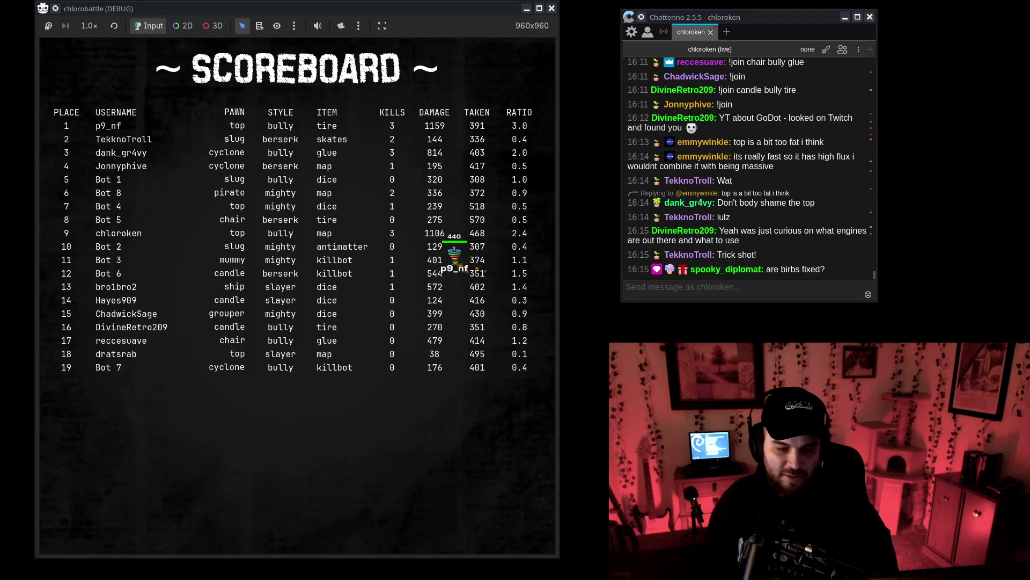
Switch to the Godot editor showing pirate_pawn.gd and reposition its window.
{"action": "key", "text": "alt+Tab"}
{"action": "left_click_drag", "start_coordinate": [438, 30], "coordinate": [459, 30]}
Search pirate_pawn.gd for birdReturnSpeed and open pirate_attack.gd from the Scripts list.
{"action": "scroll", "coordinate": [452, 243], "scroll_direction": "down", "scroll_amount": 4}
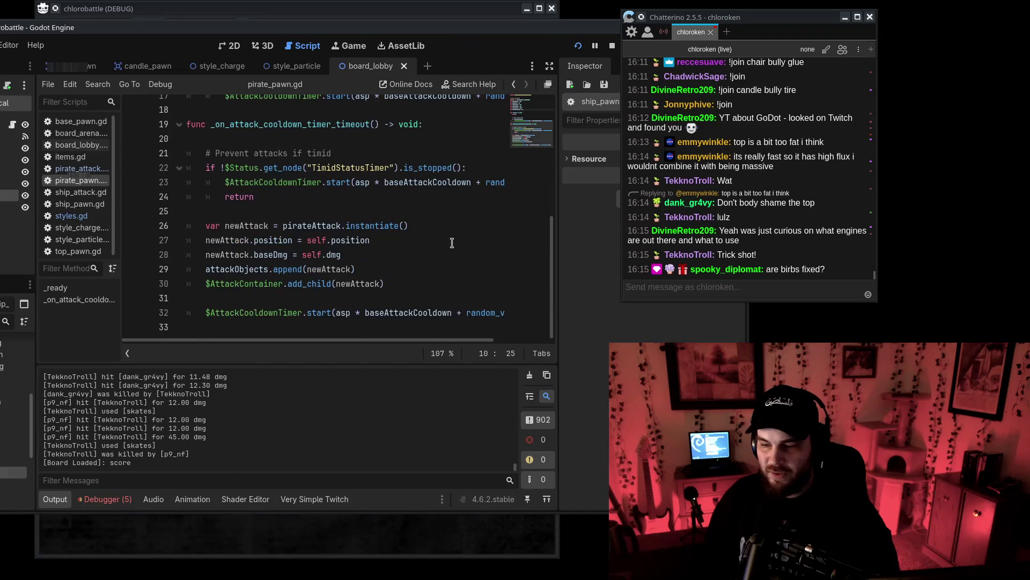
{"action": "scroll", "coordinate": [452, 243], "scroll_direction": "up", "scroll_amount": 6}
{"action": "triple_click", "coordinate": [314, 236]}
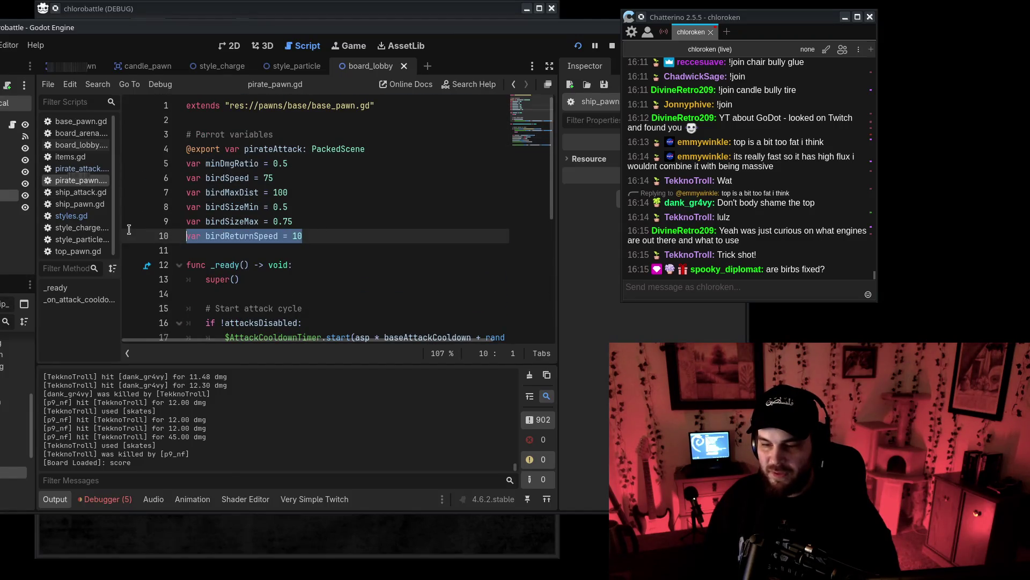
{"action": "double_click", "coordinate": [242, 235]}
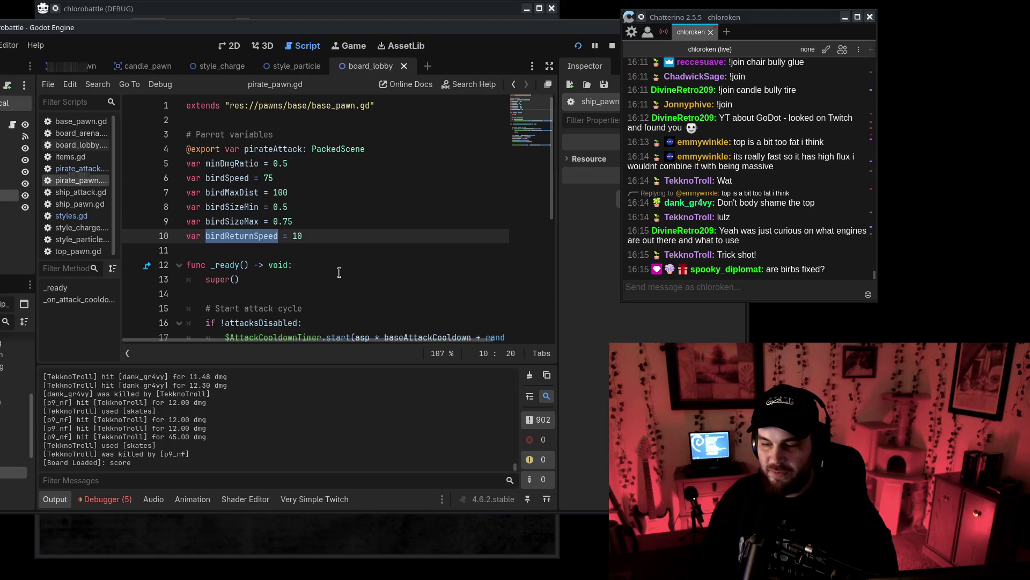
{"action": "key", "text": "ctrl+f"}
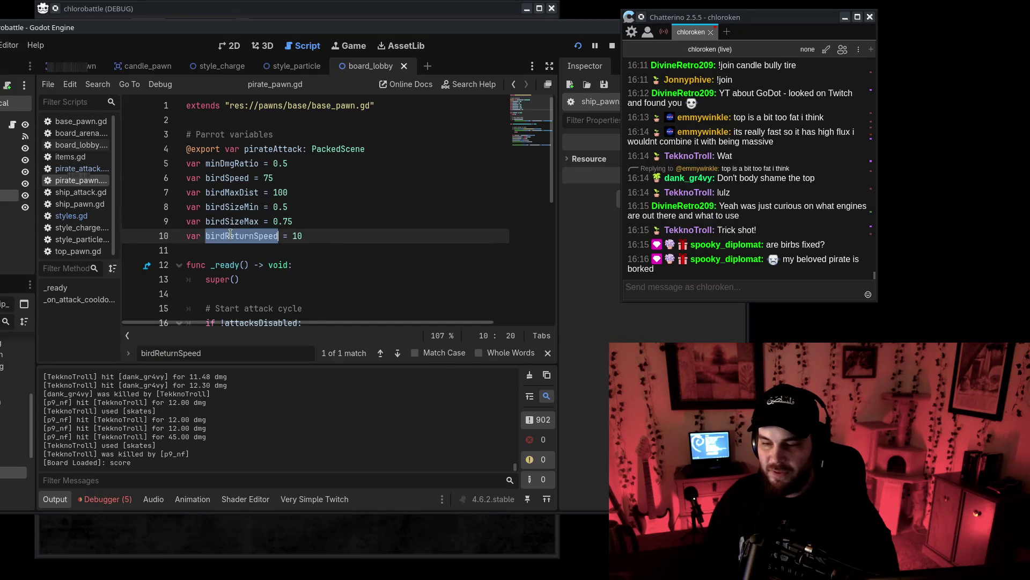
{"action": "left_click", "coordinate": [80, 168]}
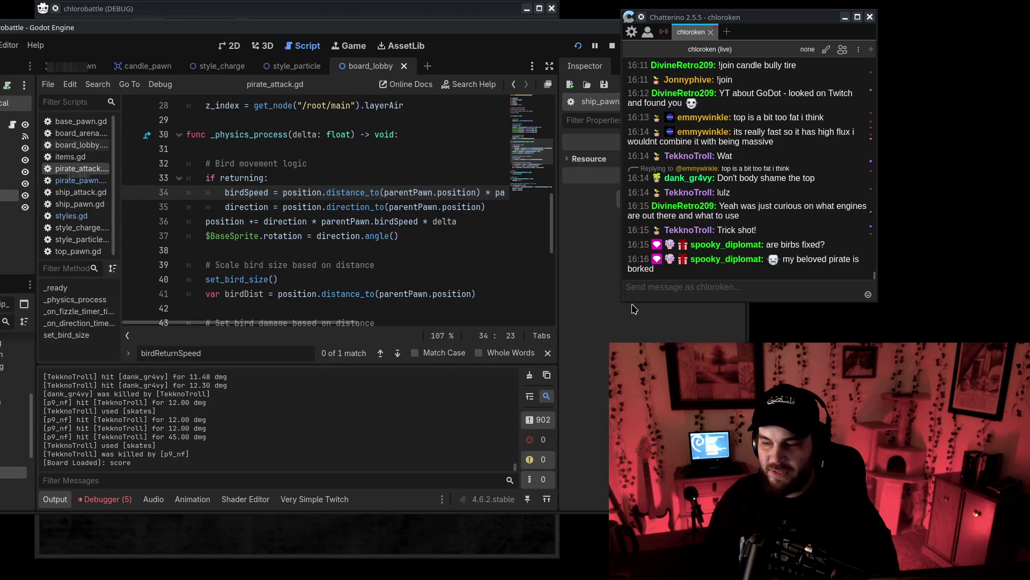
Examine the returning bird speed calculation on line 34 of pirate_attack.gd.
{"action": "left_click", "coordinate": [549, 65]}
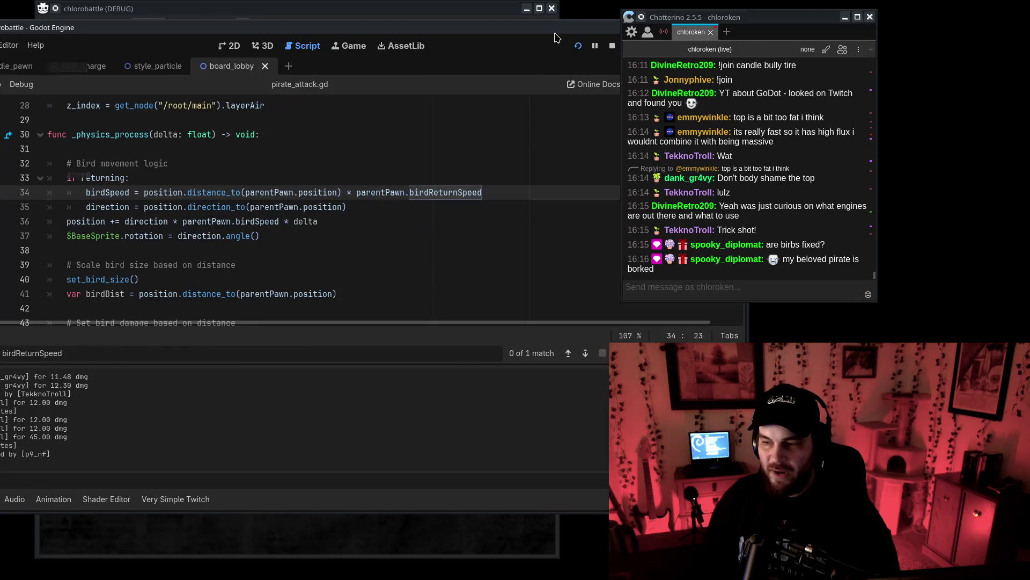
{"action": "mouse_move", "coordinate": [556, 36]}
{"action": "left_mouse_down"}
{"action": "mouse_move", "coordinate": [662, 67]}
{"action": "mouse_move", "coordinate": [769, 44]}
{"action": "left_mouse_up"}
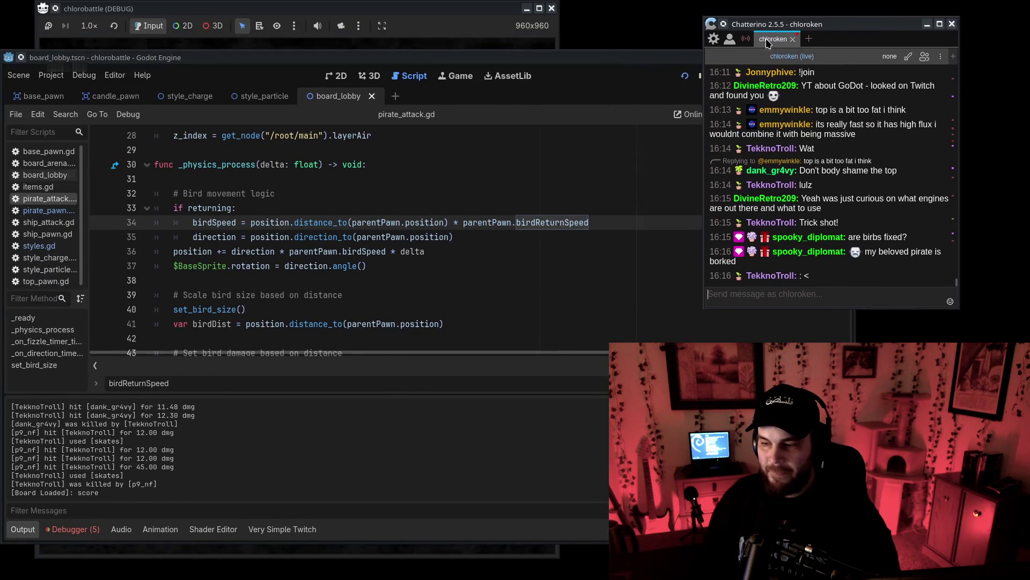
{"action": "left_click", "coordinate": [200, 208]}
{"action": "left_click", "coordinate": [215, 222]}
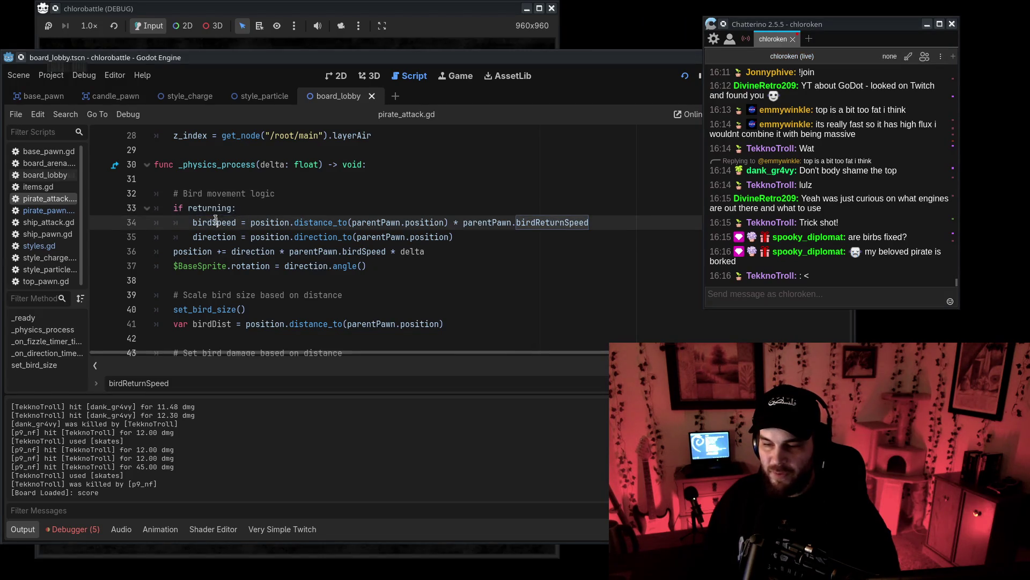
{"action": "left_click", "coordinate": [317, 230]}
{"action": "left_click_drag", "start_coordinate": [256, 222], "coordinate": [589, 223]}
{"action": "left_click", "coordinate": [465, 222]}
{"action": "left_click", "coordinate": [590, 278]}
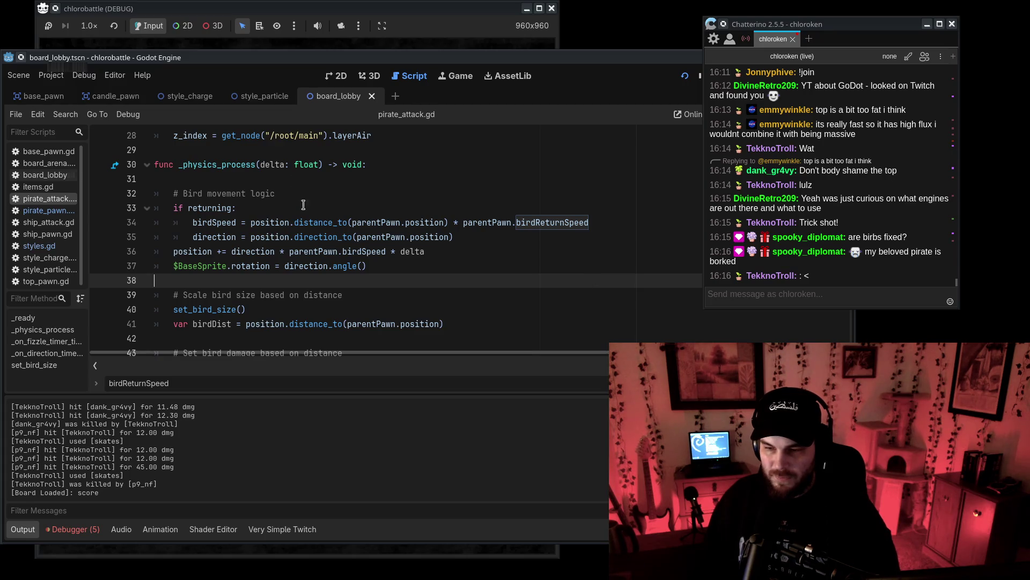
{"action": "scroll", "coordinate": [317, 291], "scroll_direction": "up", "scroll_amount": 9}
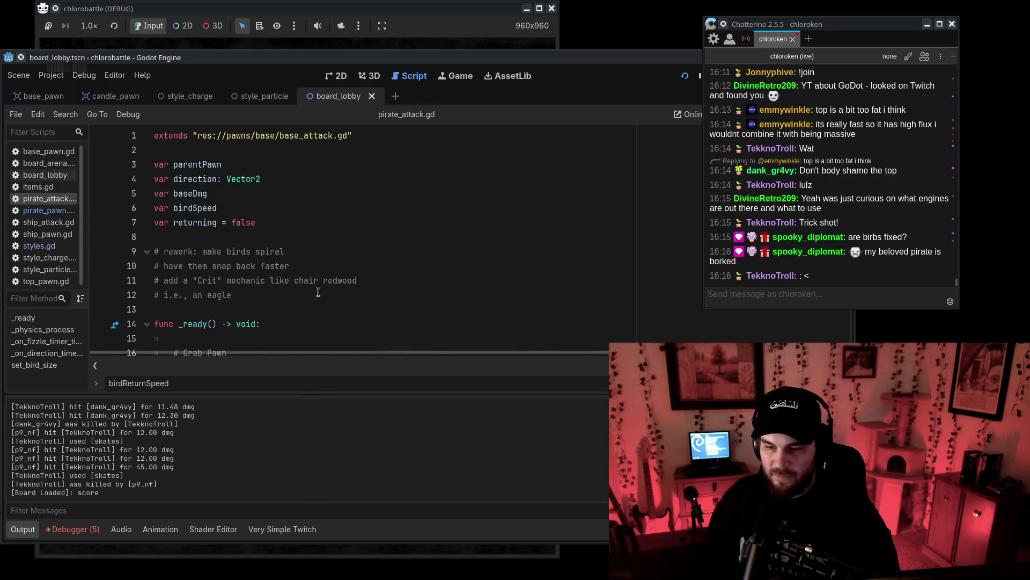
Inspect the parentPawn.birdReturnSpeed expression on line 34 of pirate_attack.gd.
{"action": "scroll", "coordinate": [319, 291], "scroll_direction": "down", "scroll_amount": 9}
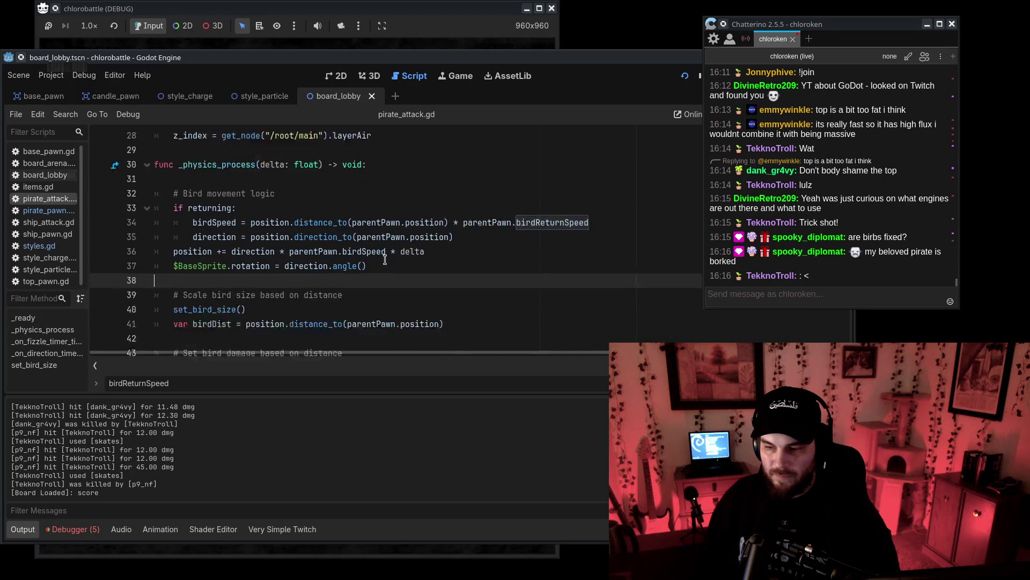
{"action": "scroll", "coordinate": [385, 260], "scroll_direction": "down", "scroll_amount": 1}
{"action": "left_click_drag", "start_coordinate": [464, 179], "coordinate": [589, 179]}
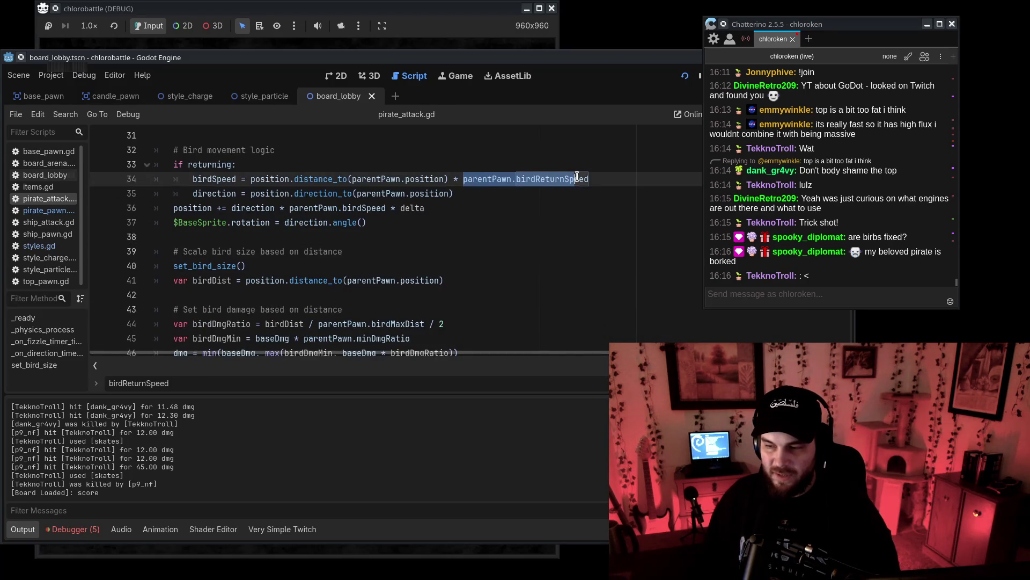
{"action": "left_click", "coordinate": [614, 181]}
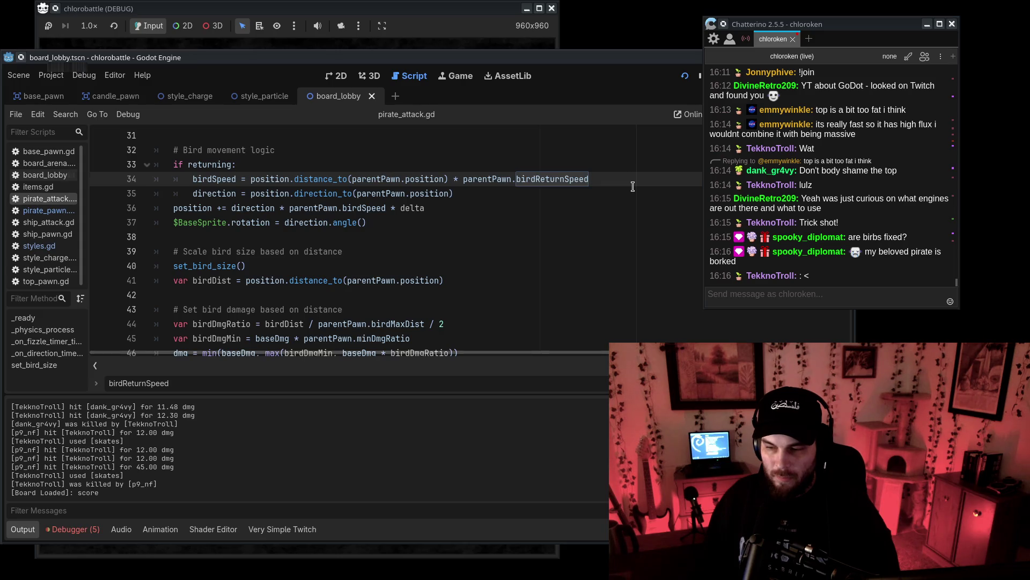
{"action": "scroll", "coordinate": [633, 187], "scroll_direction": "up", "scroll_amount": 7}
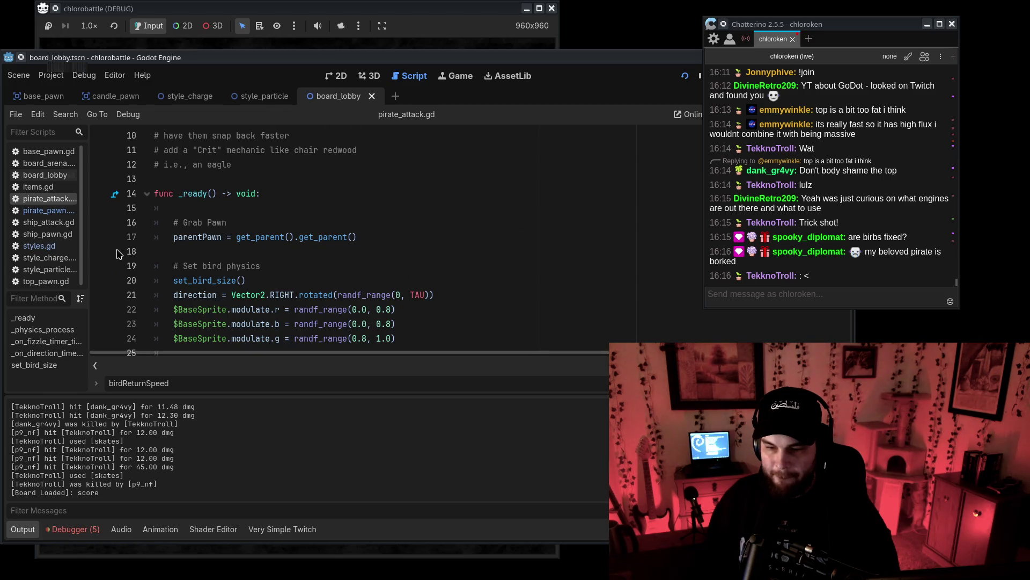
Check birdReturnSpeed's value of 10 in pirate_pawn.gd, then return to pirate_attack.gd.
{"action": "left_click", "coordinate": [48, 210]}
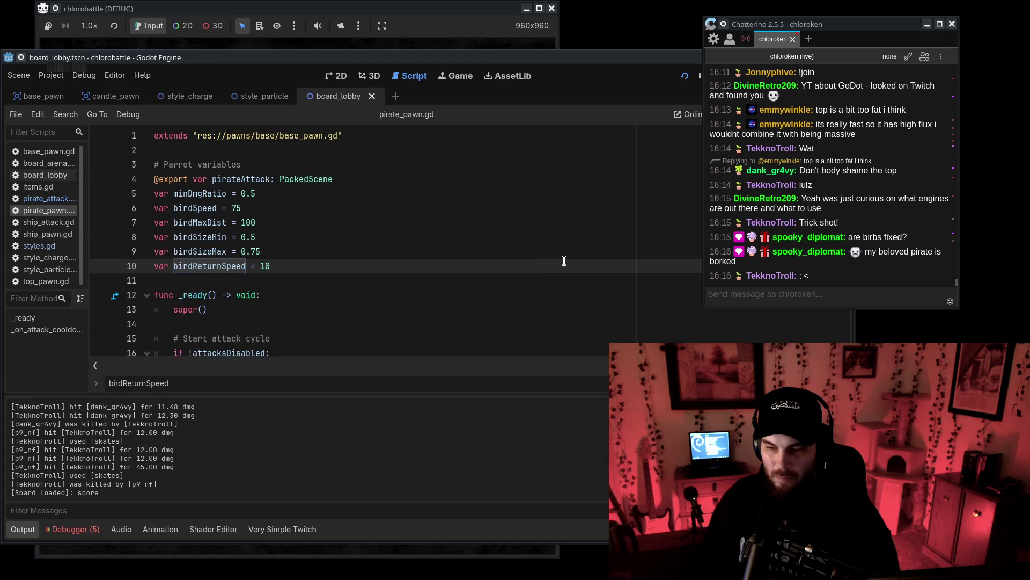
{"action": "double_click", "coordinate": [263, 267]}
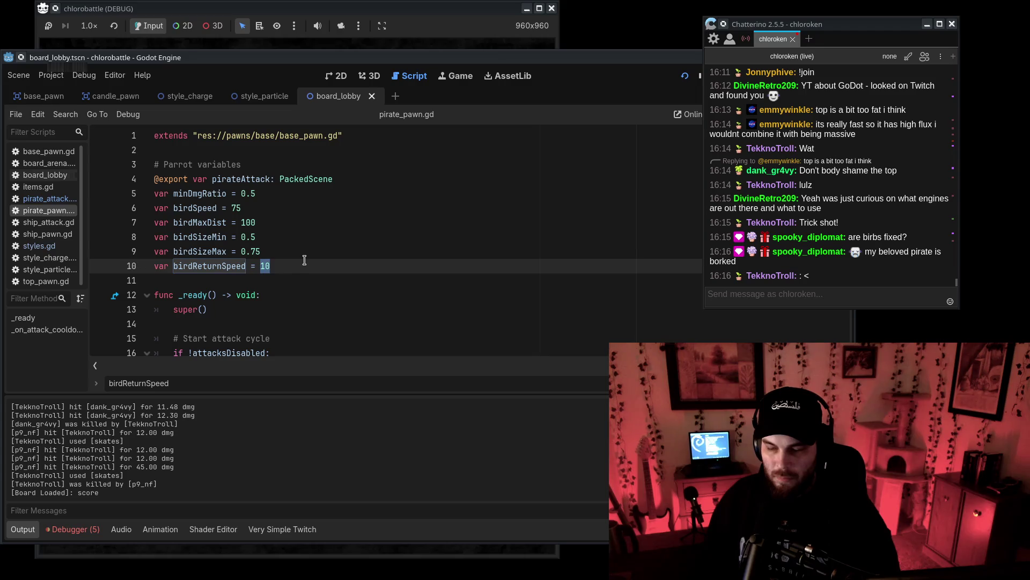
{"action": "left_click", "coordinate": [308, 267]}
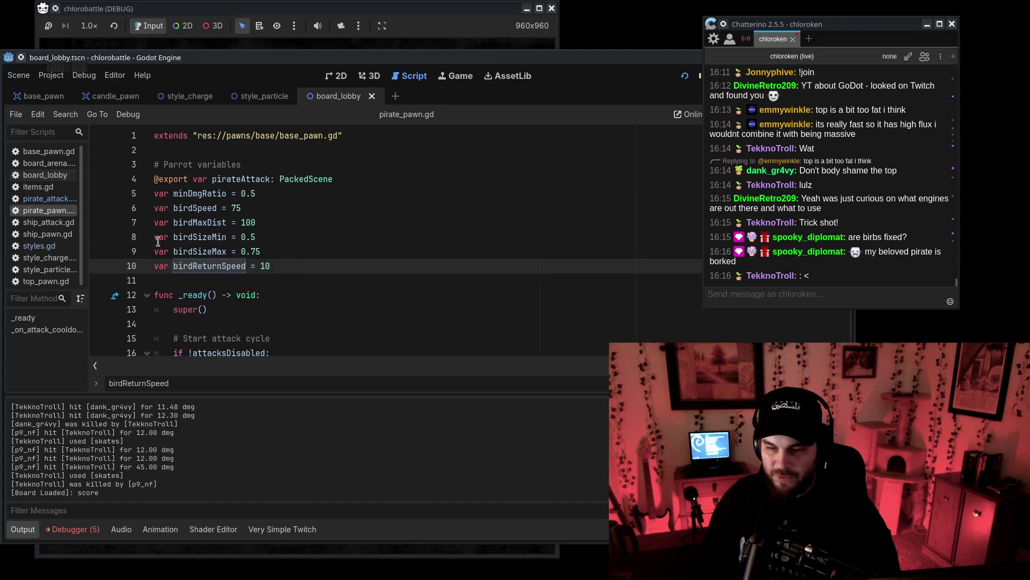
{"action": "left_click", "coordinate": [49, 199]}
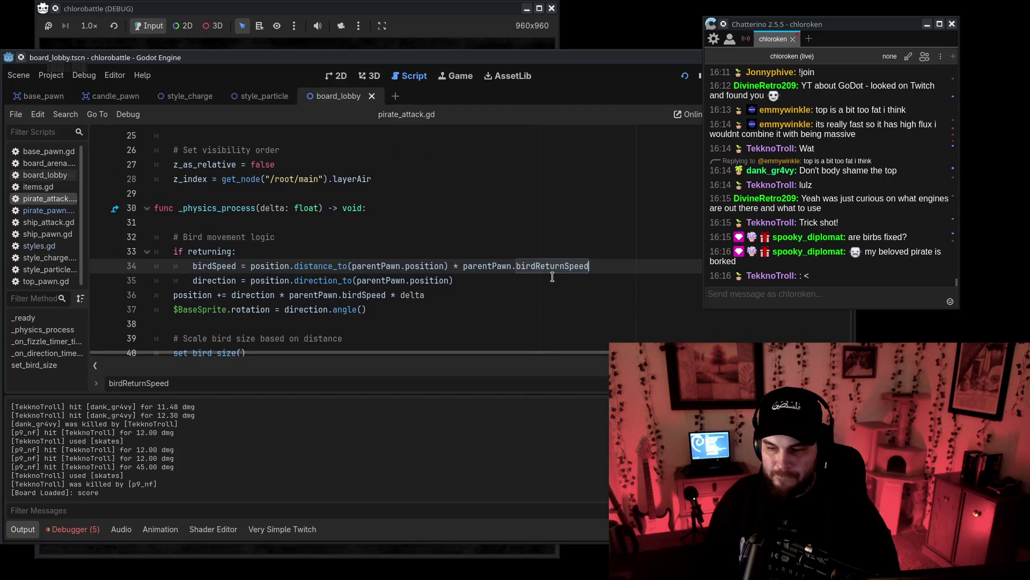
{"action": "key", "text": "Down"}
{"action": "key", "text": "Down"}
{"action": "key", "text": "Down"}
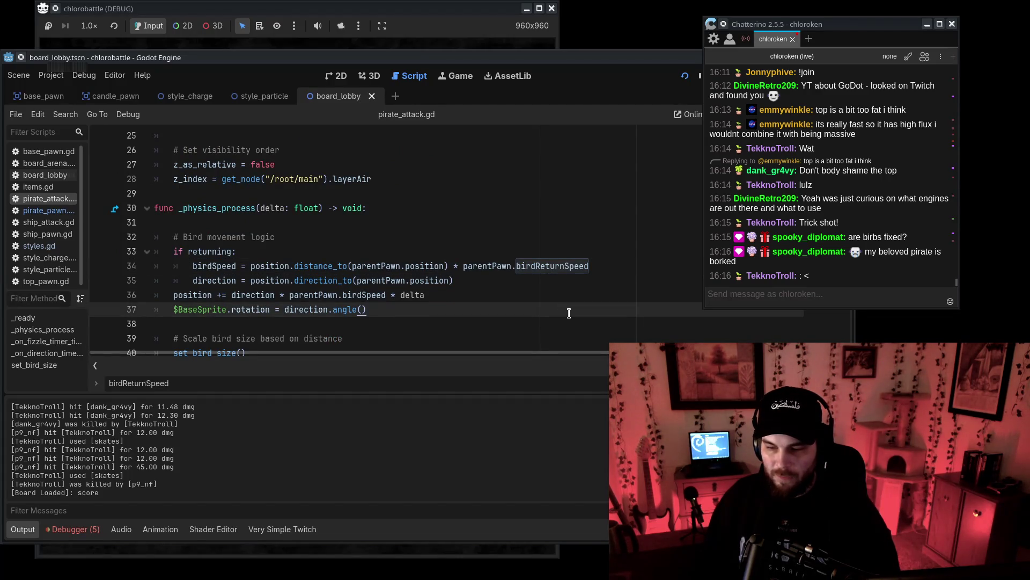
{"action": "left_click", "coordinate": [580, 332]}
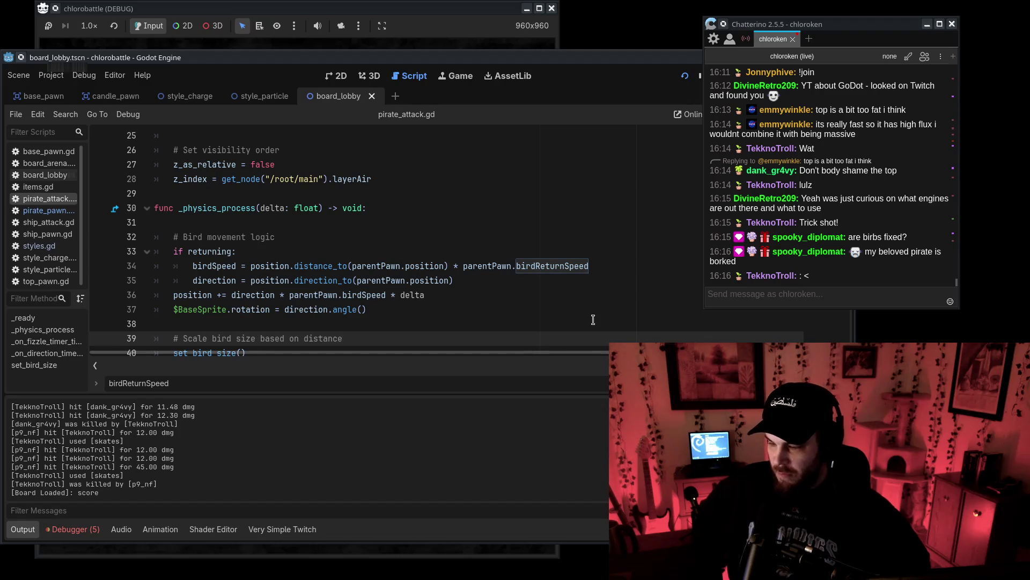
Snap the Godot window to fill the left screen and close the birdReturnSpeed find bar.
{"action": "left_click_drag", "start_coordinate": [391, 58], "coordinate": [390, 25]}
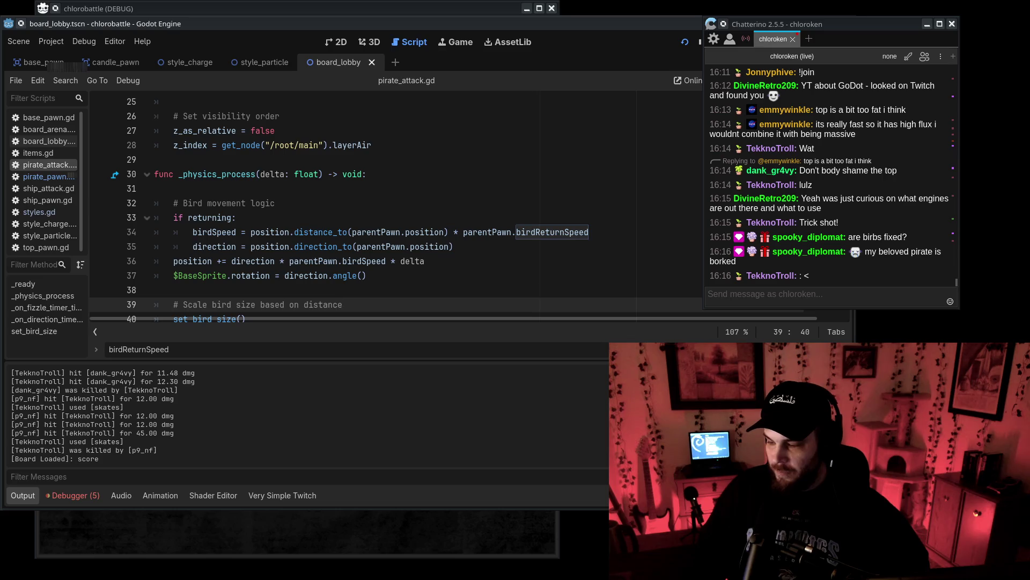
{"action": "key", "text": "super+Up"}
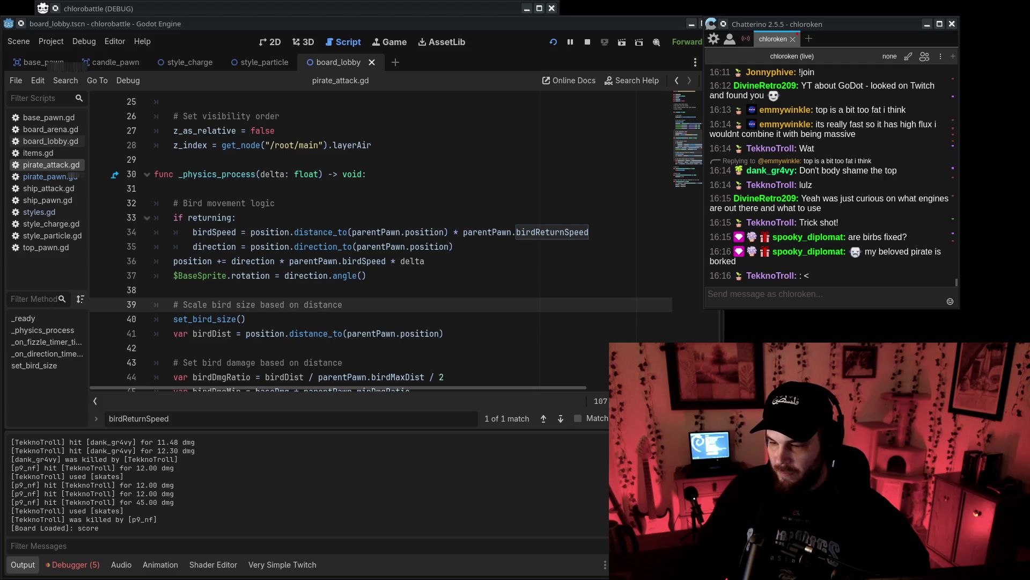
{"action": "left_click", "coordinate": [573, 277]}
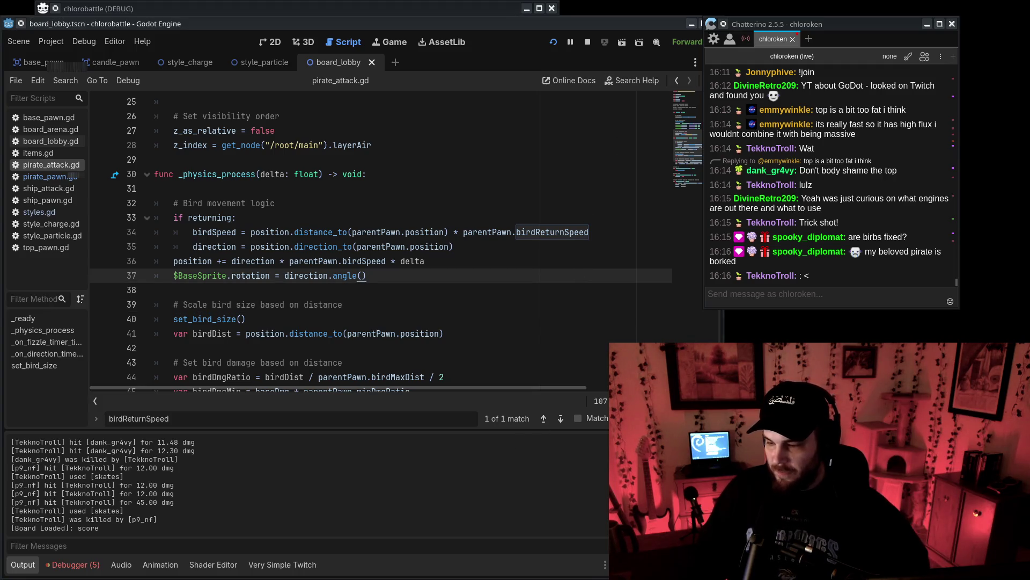
{"action": "key", "text": "Escape"}
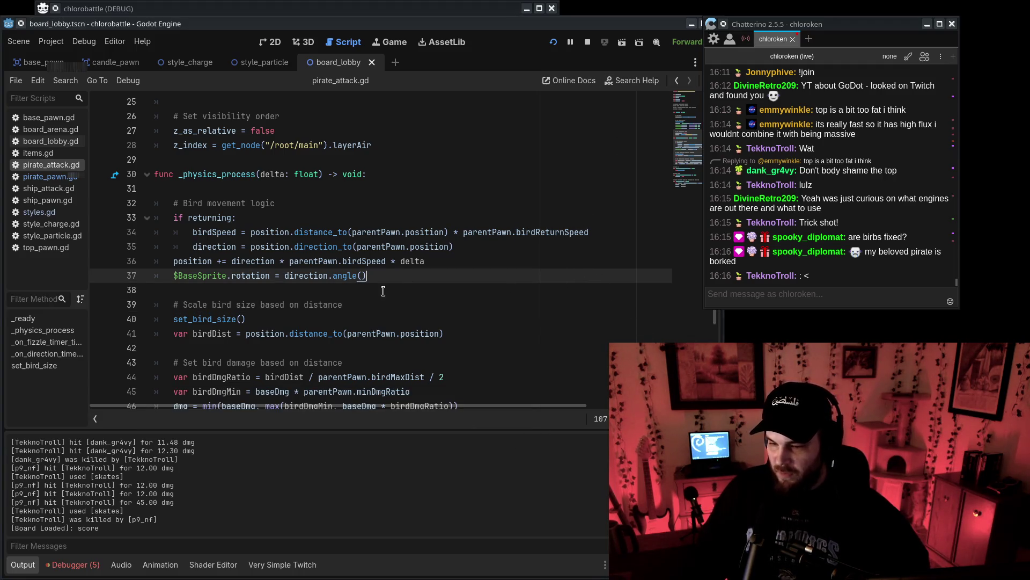
{"action": "key", "text": "shift+Up"}
{"action": "key", "text": "shift+Up"}
{"action": "key", "text": "shift+Up"}
{"action": "left_click", "coordinate": [456, 279]}
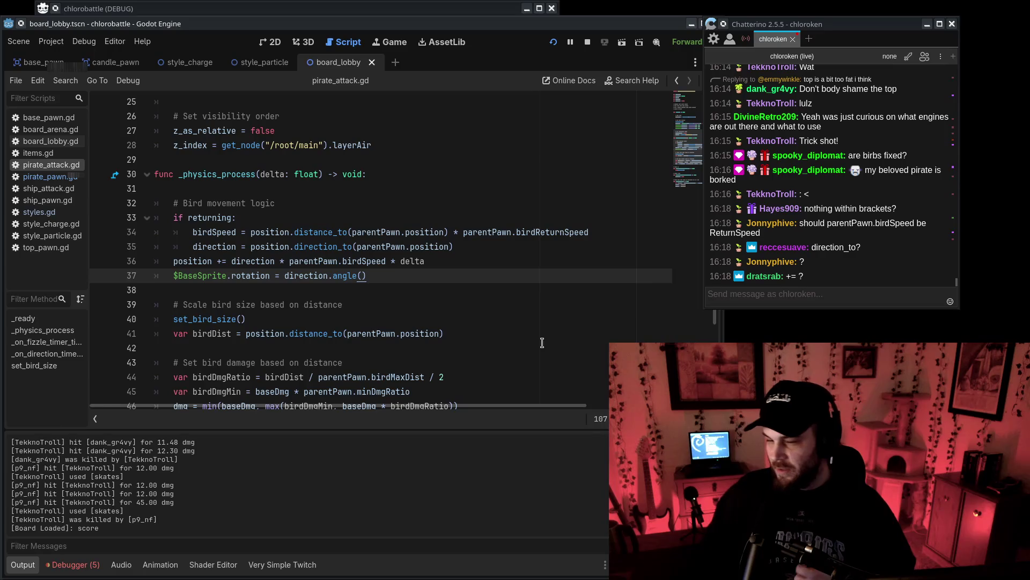
{"action": "double_click", "coordinate": [214, 232]}
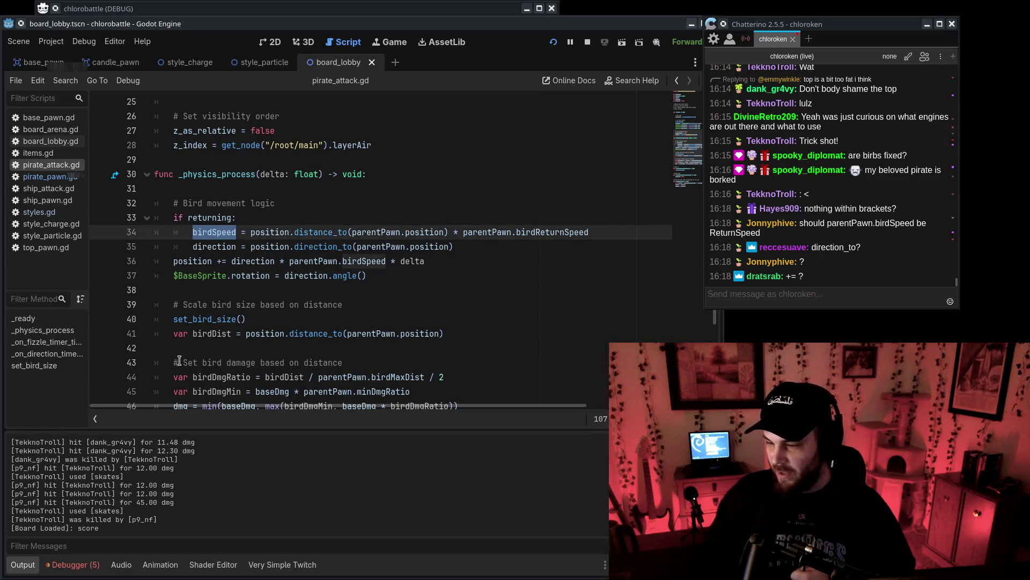
{"action": "left_click", "coordinate": [488, 303]}
{"action": "left_click", "coordinate": [210, 231]}
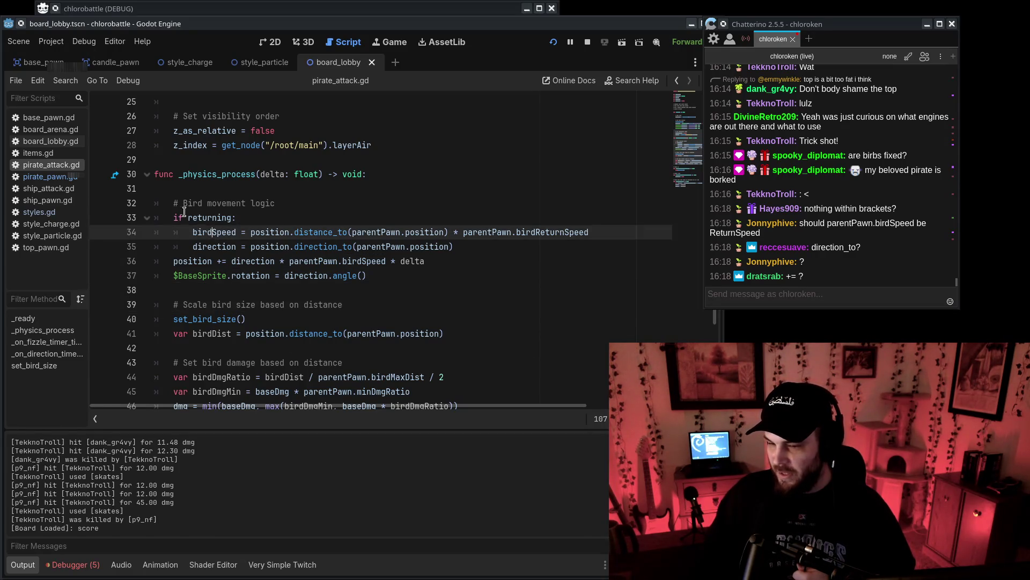
{"action": "left_click_drag", "start_coordinate": [193, 232], "coordinate": [223, 227]}
{"action": "left_click_drag", "start_coordinate": [493, 233], "coordinate": [662, 234]}
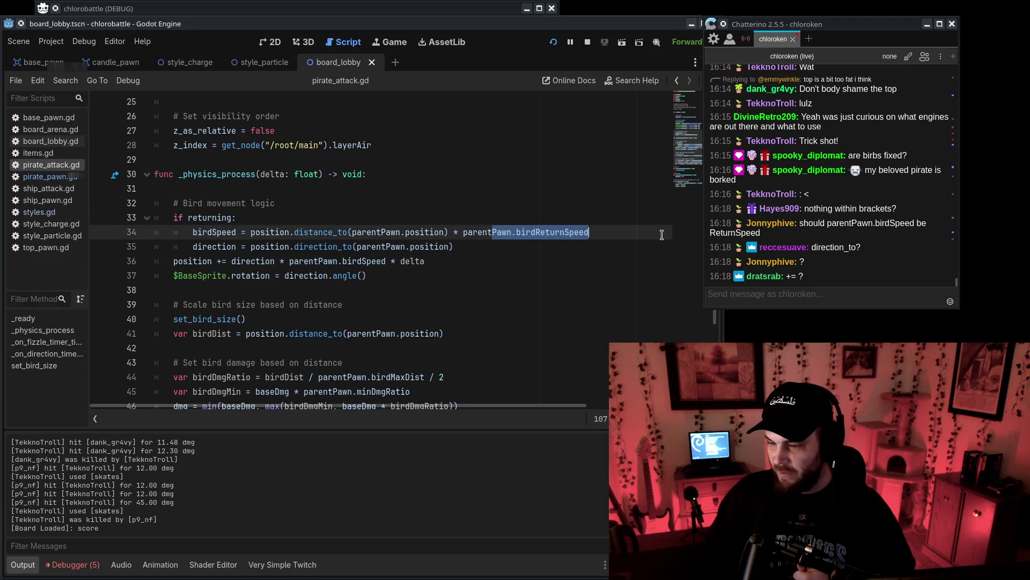
{"action": "left_click_drag", "start_coordinate": [310, 226], "coordinate": [454, 246]}
{"action": "left_click", "coordinate": [608, 236]}
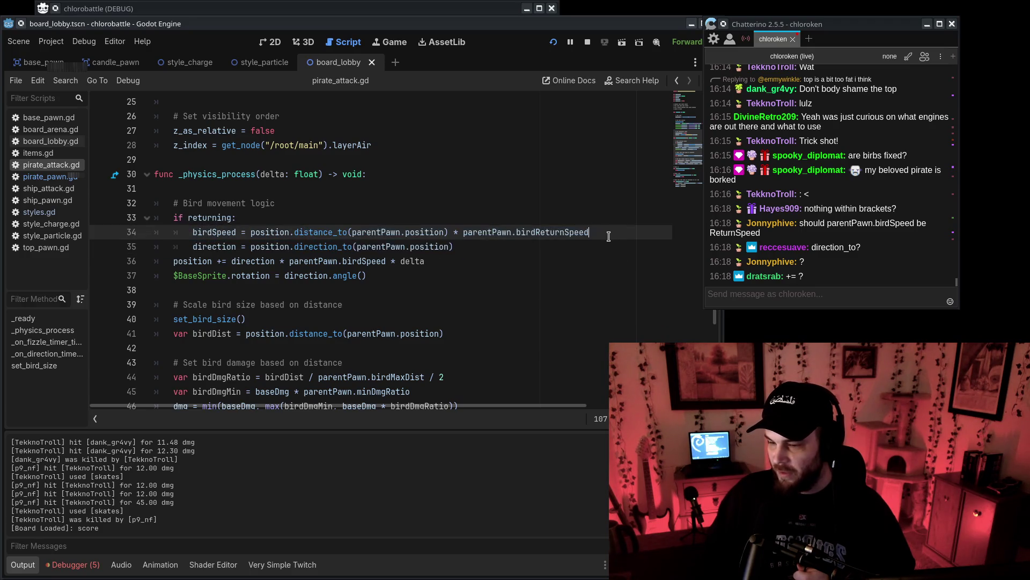
{"action": "left_click", "coordinate": [606, 305]}
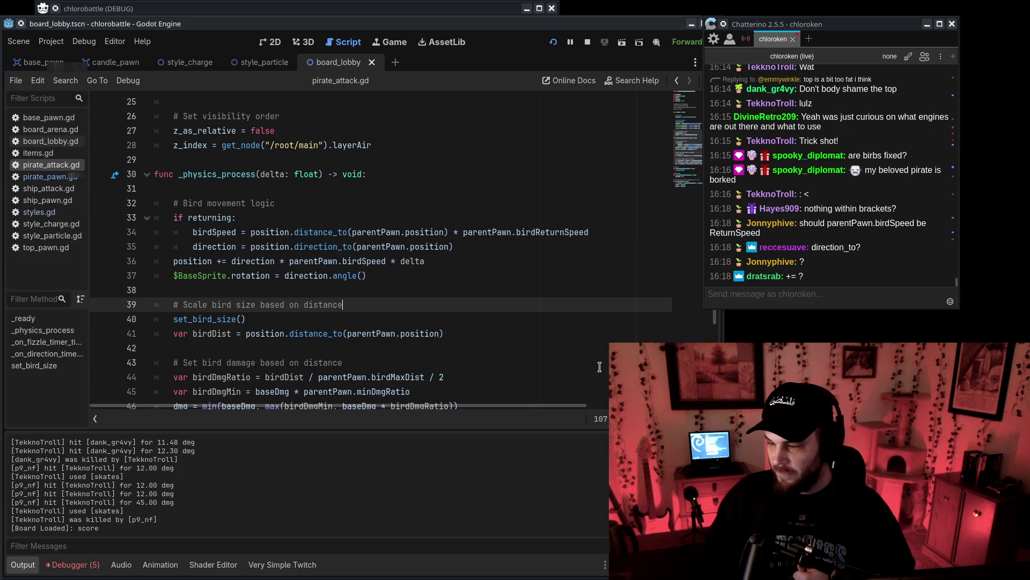
{"action": "double_click", "coordinate": [791, 277]}
{"action": "left_click", "coordinate": [479, 276]}
{"action": "left_click", "coordinate": [224, 262]}
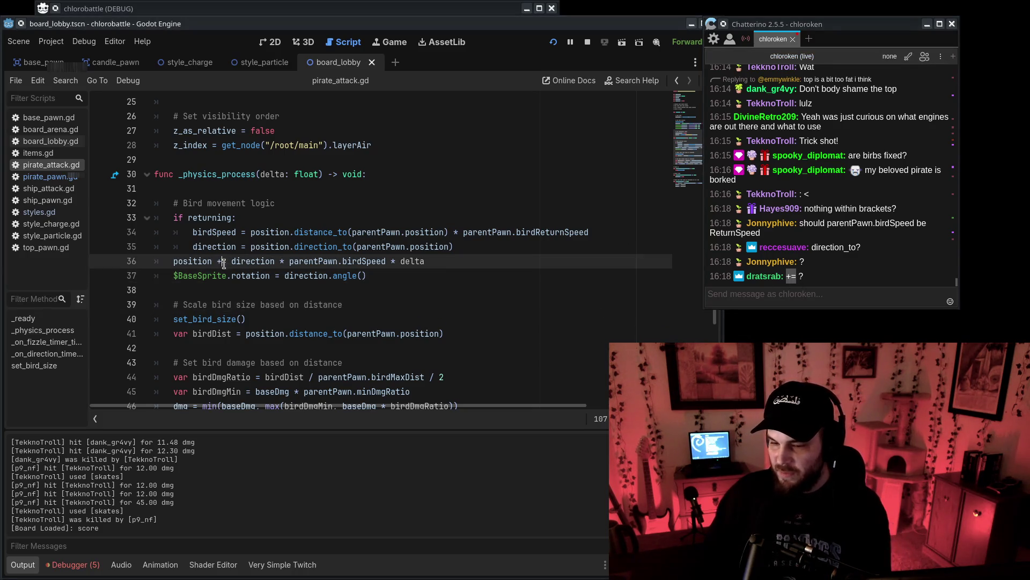
{"action": "key", "text": "BackSpace"}
{"action": "left_click", "coordinate": [226, 261]}
{"action": "type", "text": "positi"}
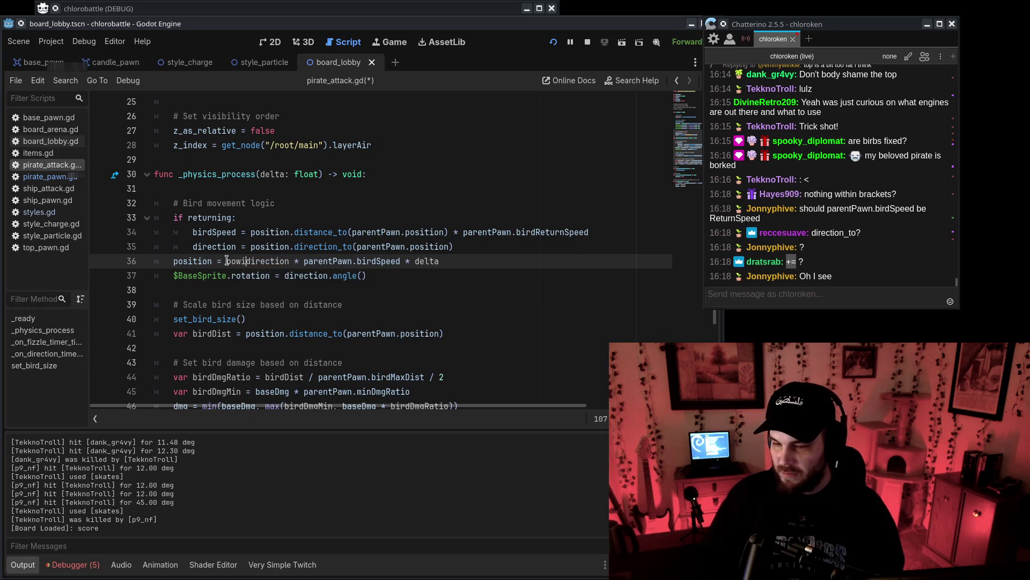
{"action": "type", "text": "on = position +"}
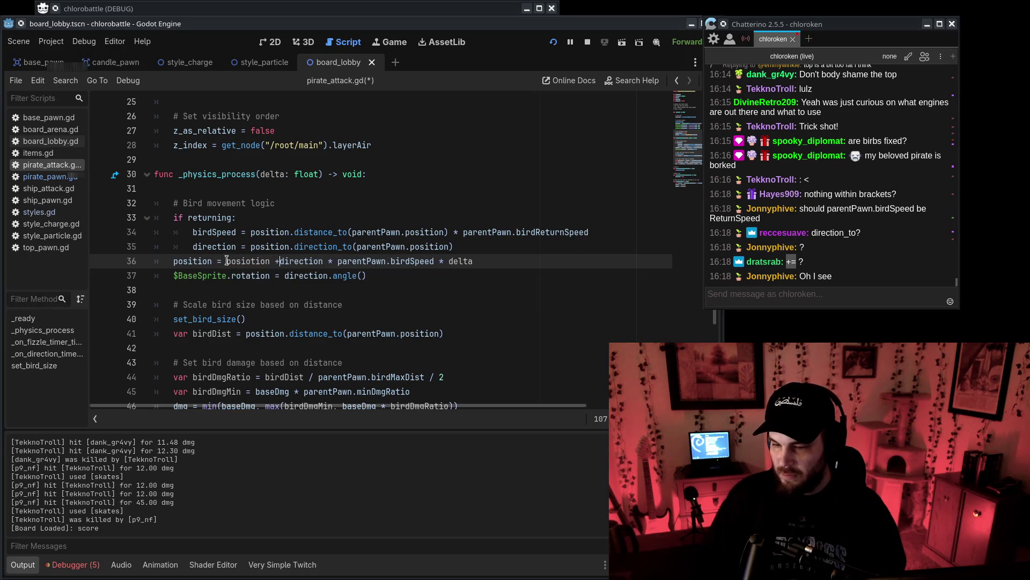
{"action": "left_click", "coordinate": [251, 260]}
{"action": "key", "text": "BackSpace"}
{"action": "key", "text": "BackSpace"}
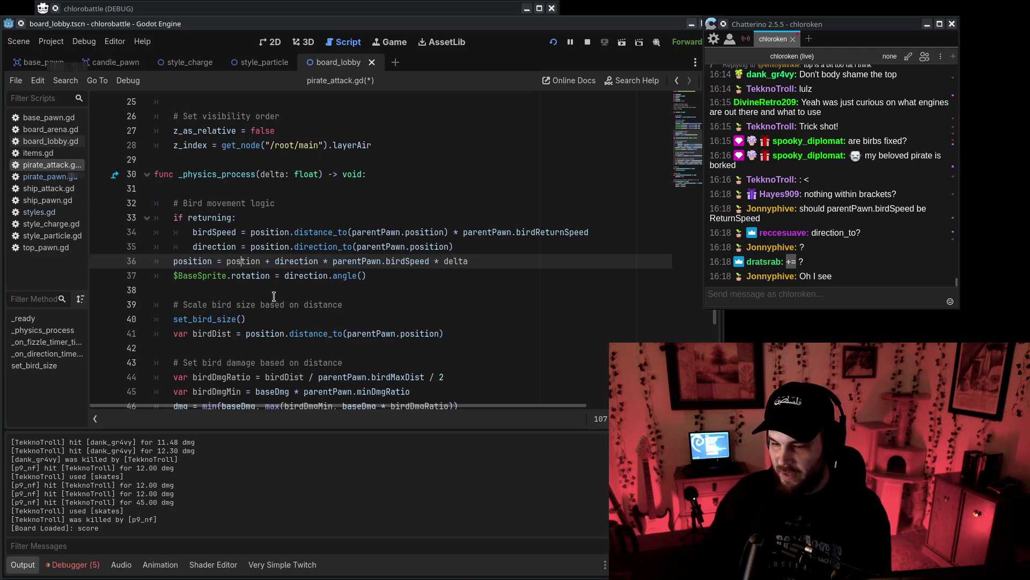
{"action": "type", "text": "i"}
{"action": "key", "text": "End"}
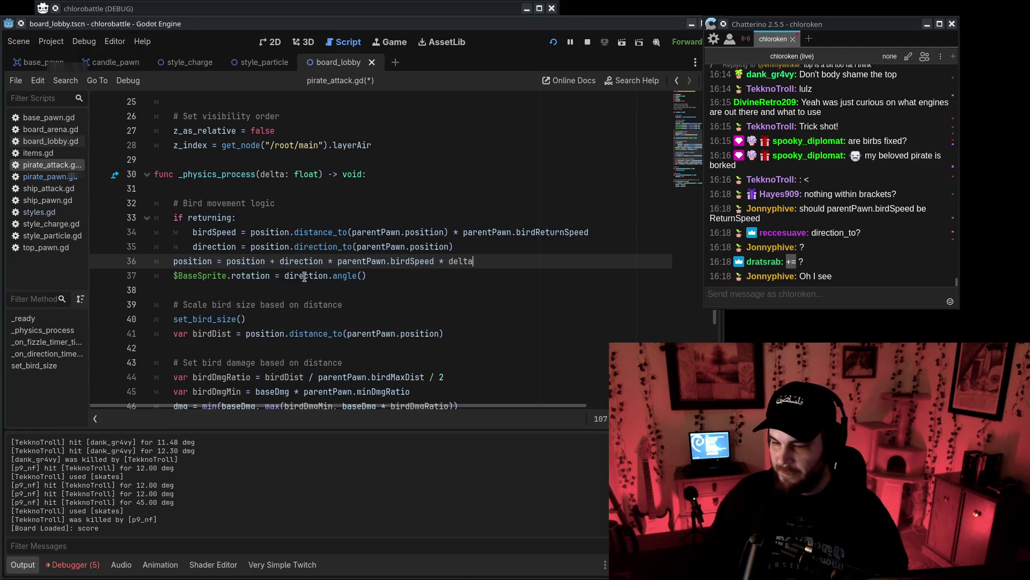
{"action": "left_click", "coordinate": [219, 261]}
{"action": "type", "text": "+"}
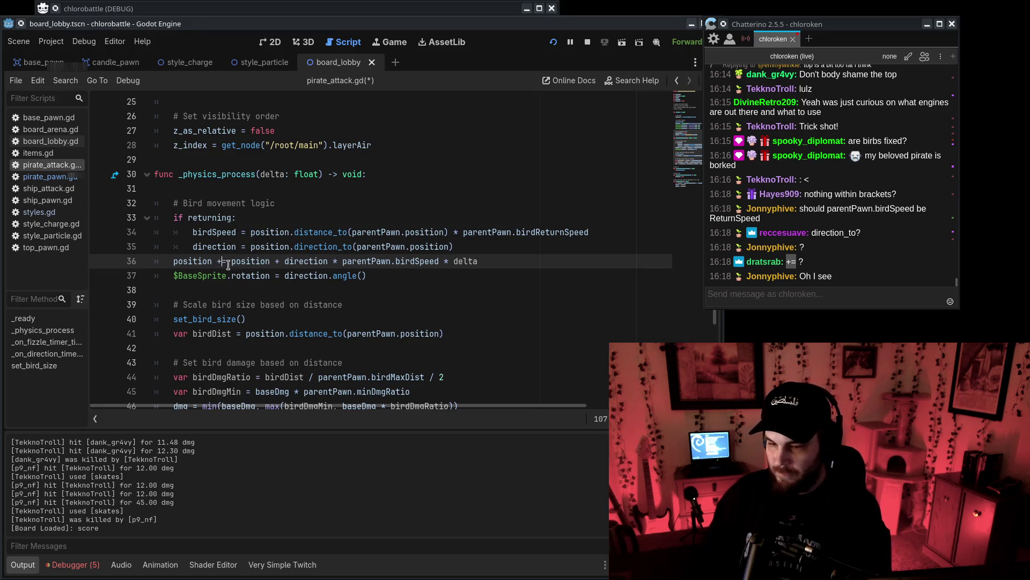
{"action": "left_click_drag", "start_coordinate": [231, 261], "coordinate": [282, 263]}
{"action": "key", "text": "BackSpace"}
{"action": "key", "text": "ctrl+s"}
{"action": "left_click", "coordinate": [571, 287]}
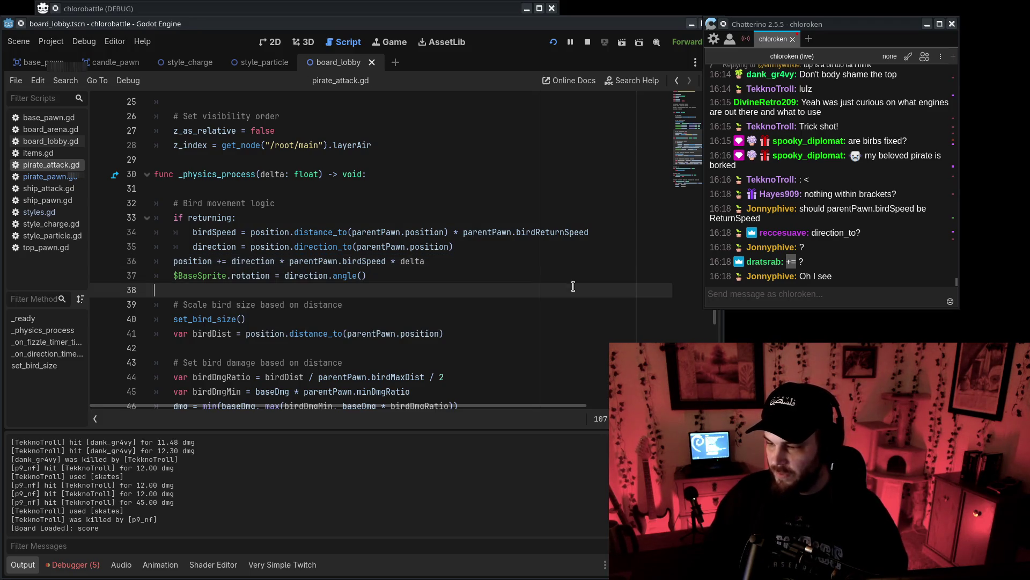
{"action": "left_click", "coordinate": [930, 282]}
{"action": "double_click", "coordinate": [209, 217]}
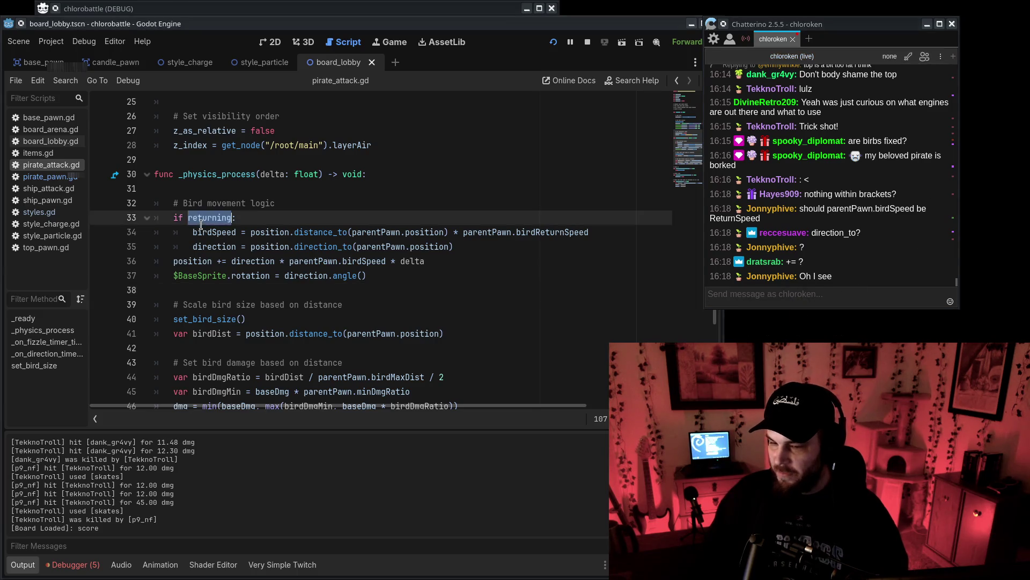
{"action": "double_click", "coordinate": [214, 231]}
{"action": "left_click", "coordinate": [538, 318]}
{"action": "left_click", "coordinate": [532, 293]}
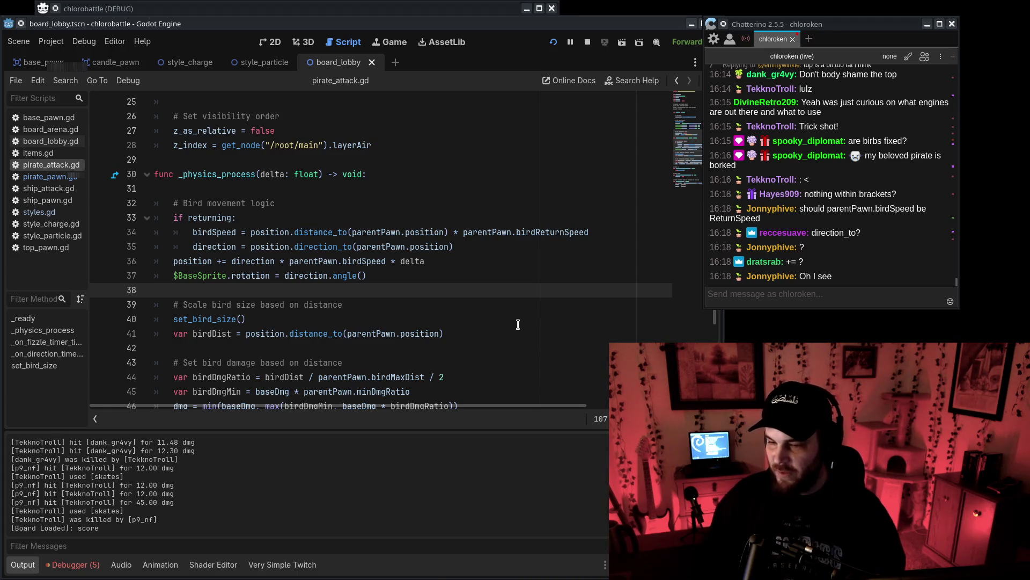
{"action": "key", "text": "ctrl+equal"}
{"action": "key", "text": "ctrl+equal"}
{"action": "key", "text": "ctrl+equal"}
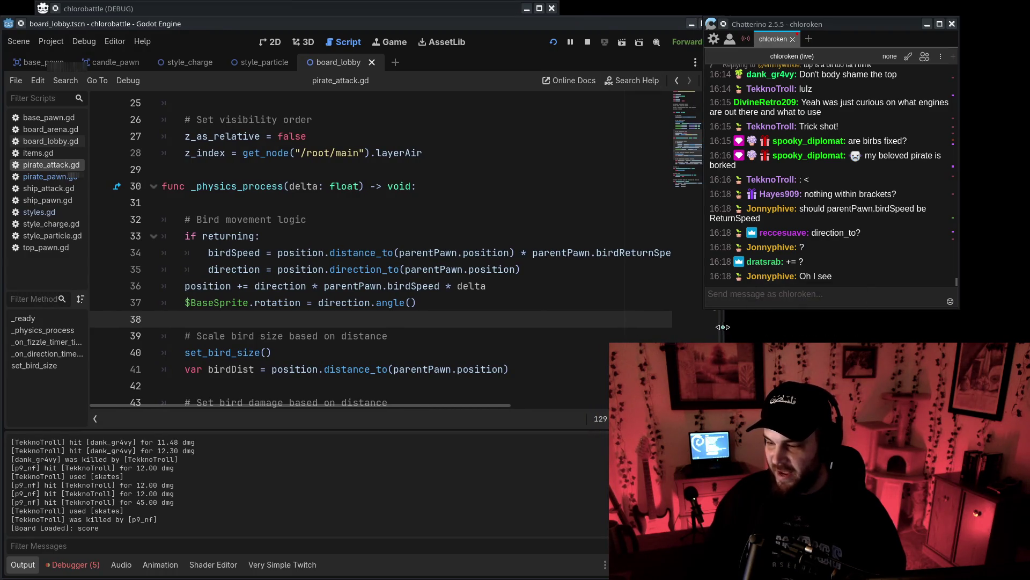
{"action": "left_click_drag", "start_coordinate": [723, 327], "coordinate": [862, 327]}
{"action": "mouse_move", "coordinate": [817, 25]}
{"action": "left_mouse_down"}
{"action": "mouse_move", "coordinate": [854, 47]}
{"action": "mouse_move", "coordinate": [929, 17]}
{"action": "mouse_move", "coordinate": [918, 15]}
{"action": "left_mouse_up"}
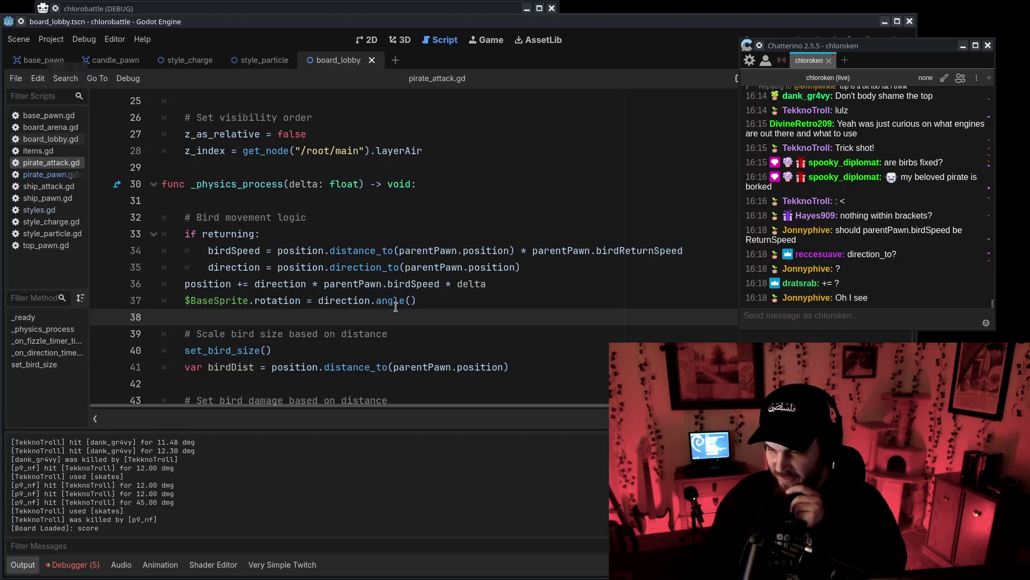
{"action": "left_click_drag", "start_coordinate": [185, 216], "coordinate": [461, 303]}
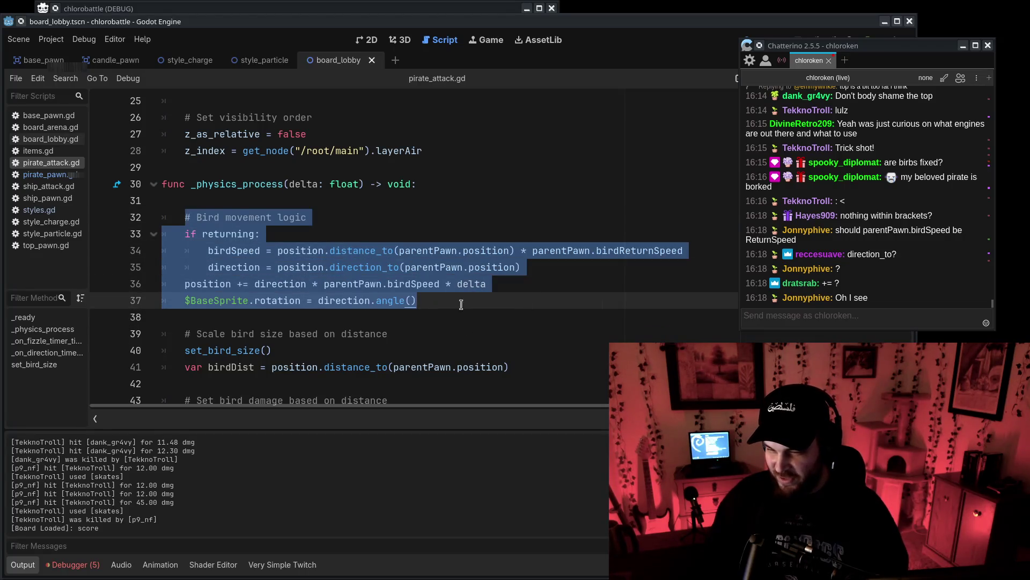
{"action": "scroll", "coordinate": [456, 284], "scroll_direction": "up", "scroll_amount": 1}
{"action": "left_click", "coordinate": [559, 339]}
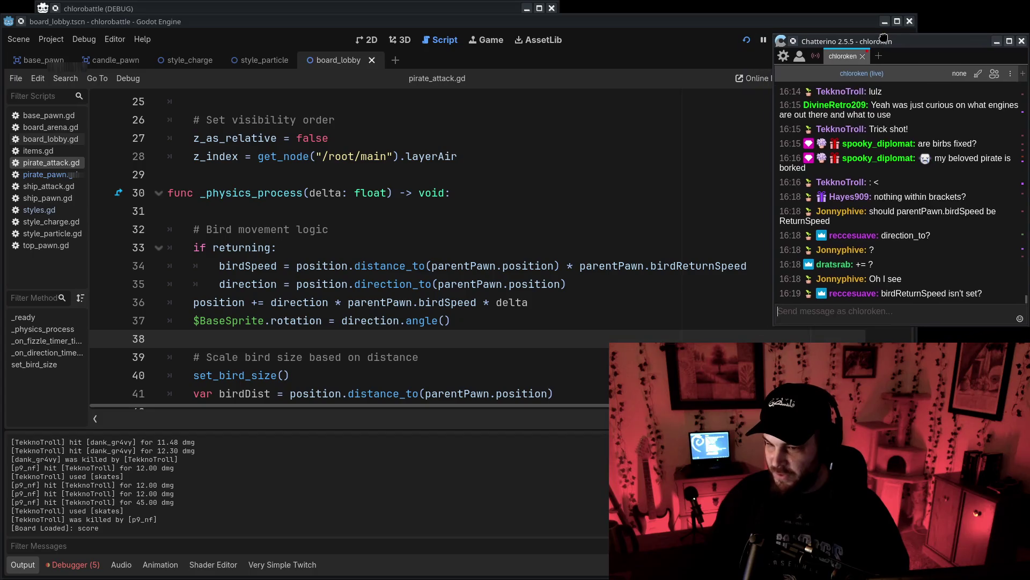
{"action": "left_click_drag", "start_coordinate": [857, 43], "coordinate": [891, 39]}
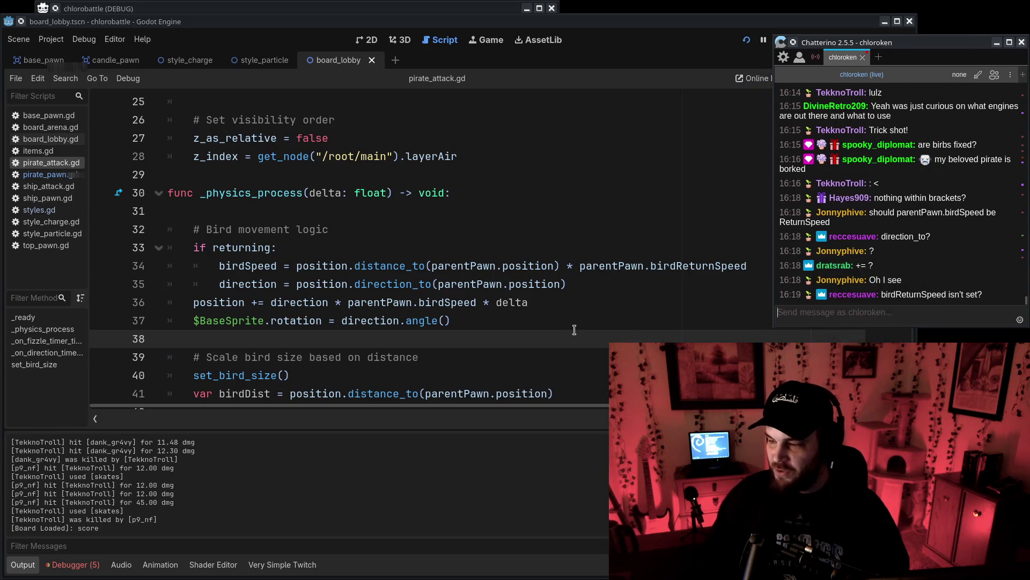
{"action": "double_click", "coordinate": [923, 296]}
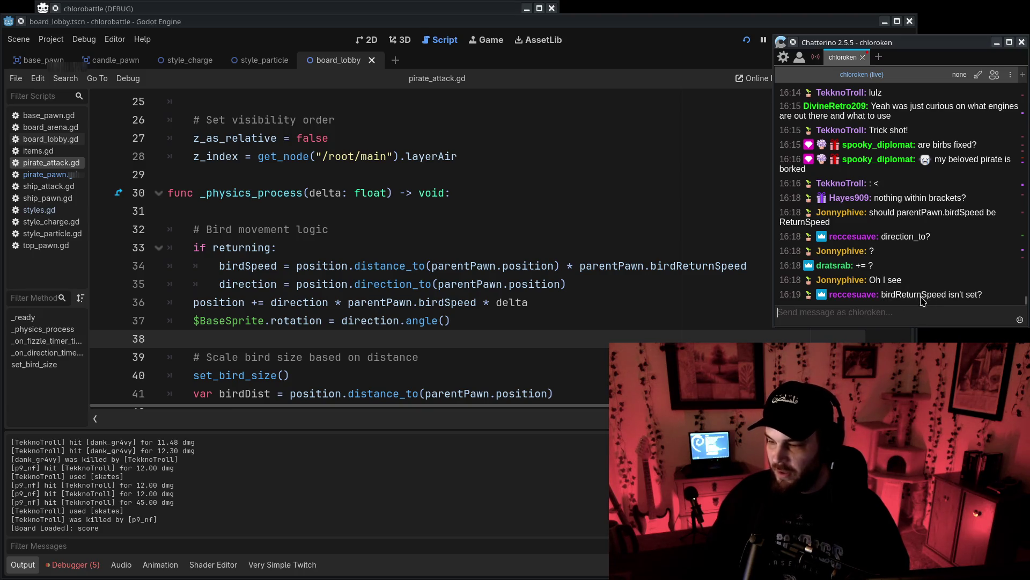
{"action": "double_click", "coordinate": [583, 267]}
{"action": "double_click", "coordinate": [698, 267]}
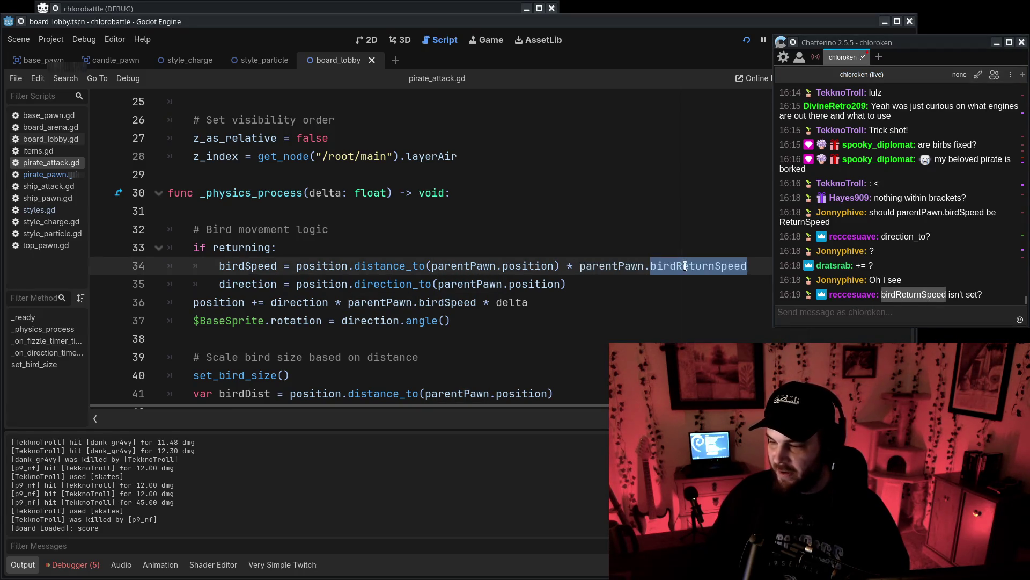
{"action": "left_click", "coordinate": [921, 300]}
{"action": "double_click", "coordinate": [921, 296]}
{"action": "double_click", "coordinate": [622, 265]}
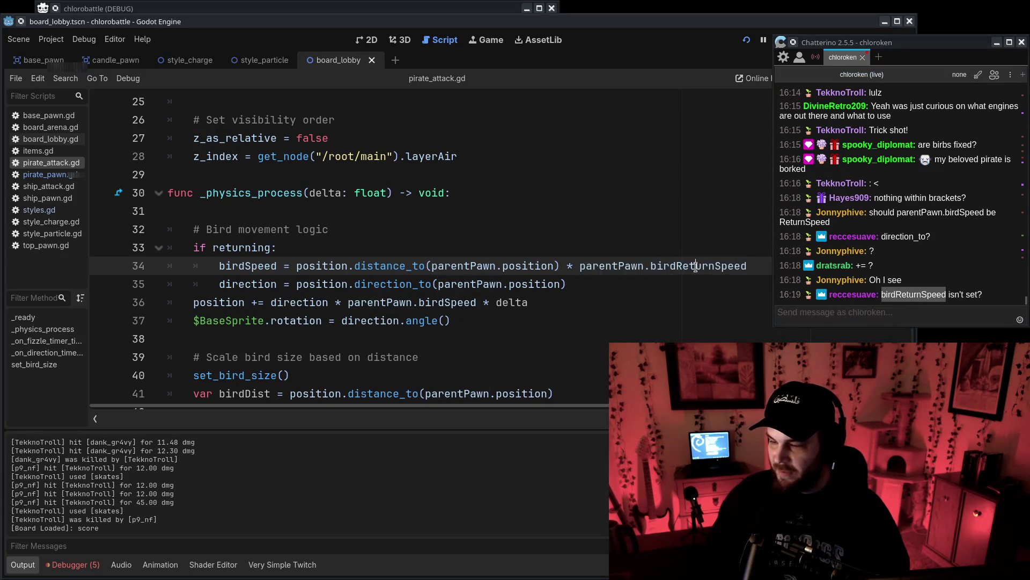
{"action": "left_click", "coordinate": [1006, 307]}
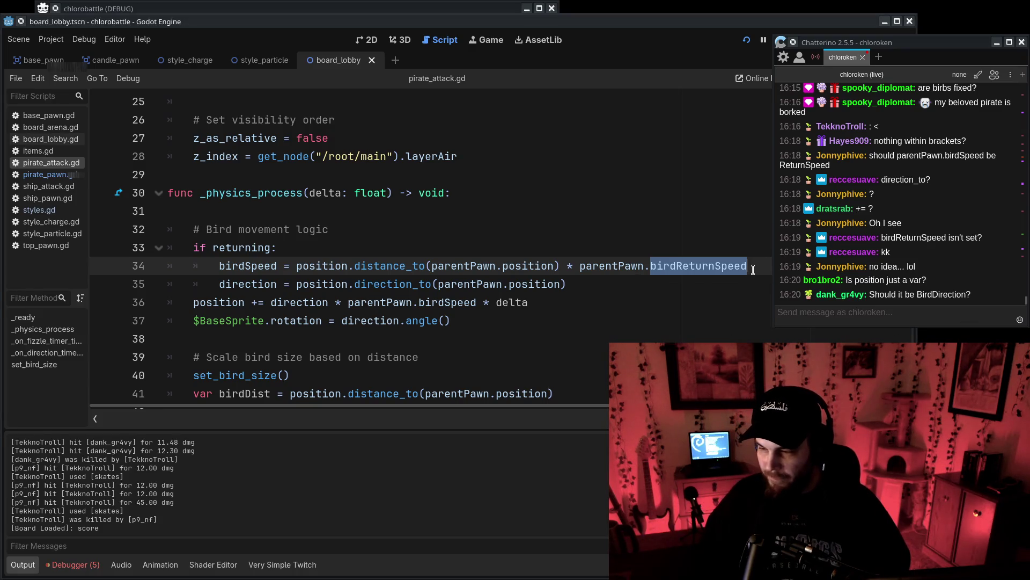
{"action": "left_click", "coordinate": [549, 456]}
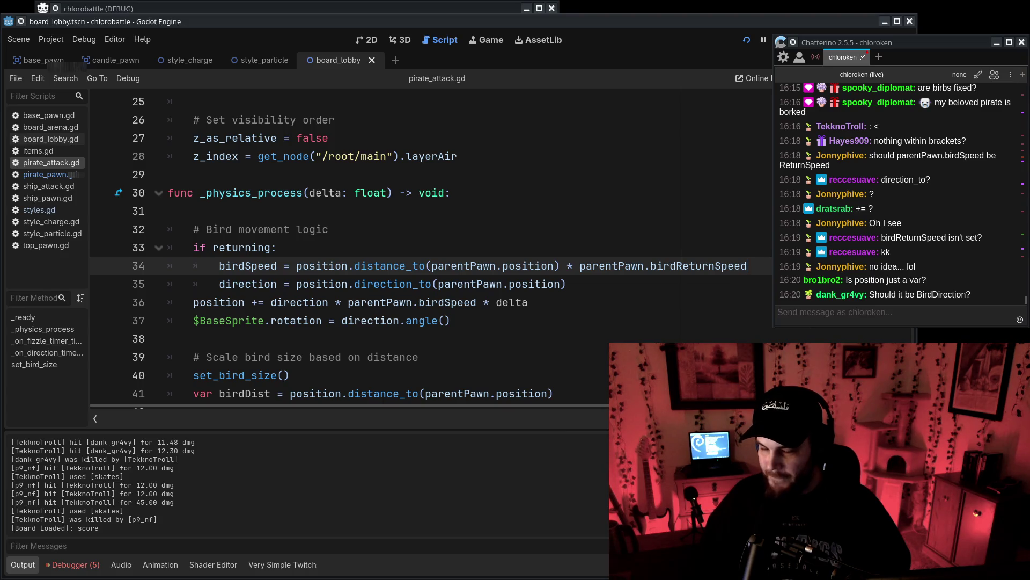
{"action": "left_click", "coordinate": [557, 216]}
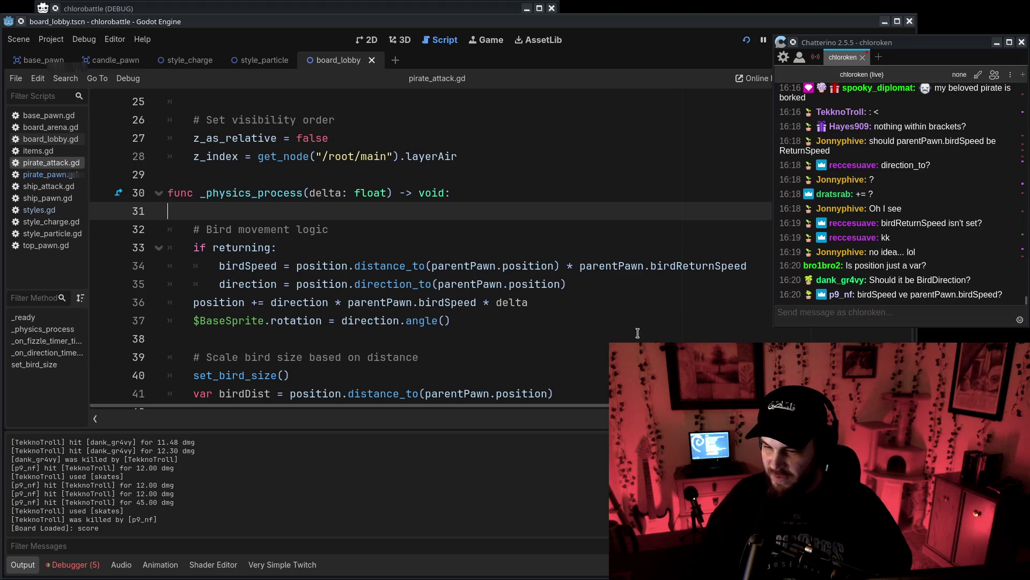
{"action": "left_click", "coordinate": [205, 247]}
{"action": "left_click", "coordinate": [221, 266]}
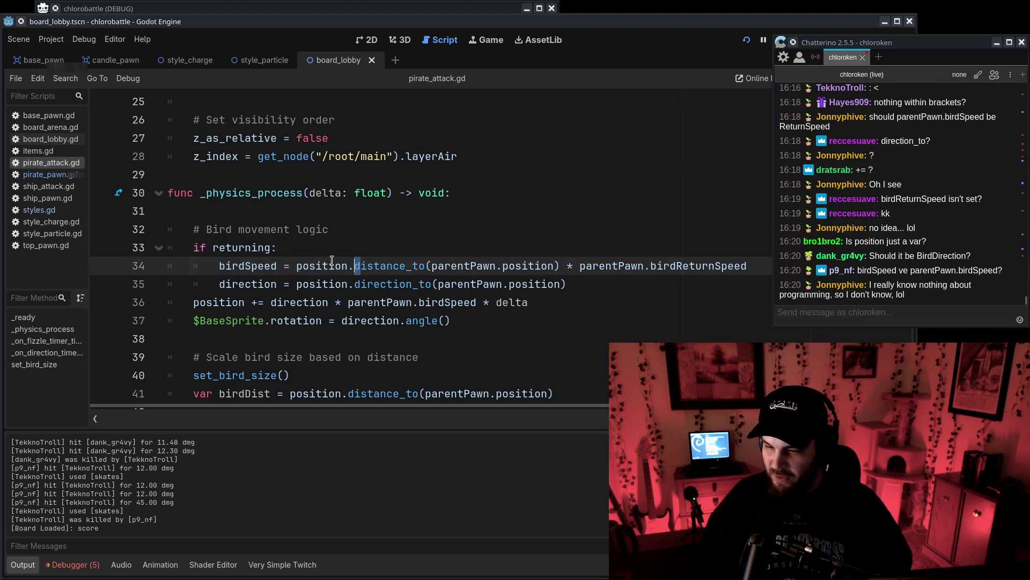
{"action": "double_click", "coordinate": [246, 266]}
{"action": "left_click", "coordinate": [495, 266]}
{"action": "left_click_drag", "start_coordinate": [579, 266], "coordinate": [749, 264]}
{"action": "mouse_move", "coordinate": [299, 266]}
{"action": "left_mouse_down"}
{"action": "mouse_move", "coordinate": [590, 266]}
{"action": "mouse_move", "coordinate": [567, 266]}
{"action": "left_mouse_up"}
{"action": "left_click", "coordinate": [567, 266]}
{"action": "left_click_drag", "start_coordinate": [751, 266], "coordinate": [298, 265]}
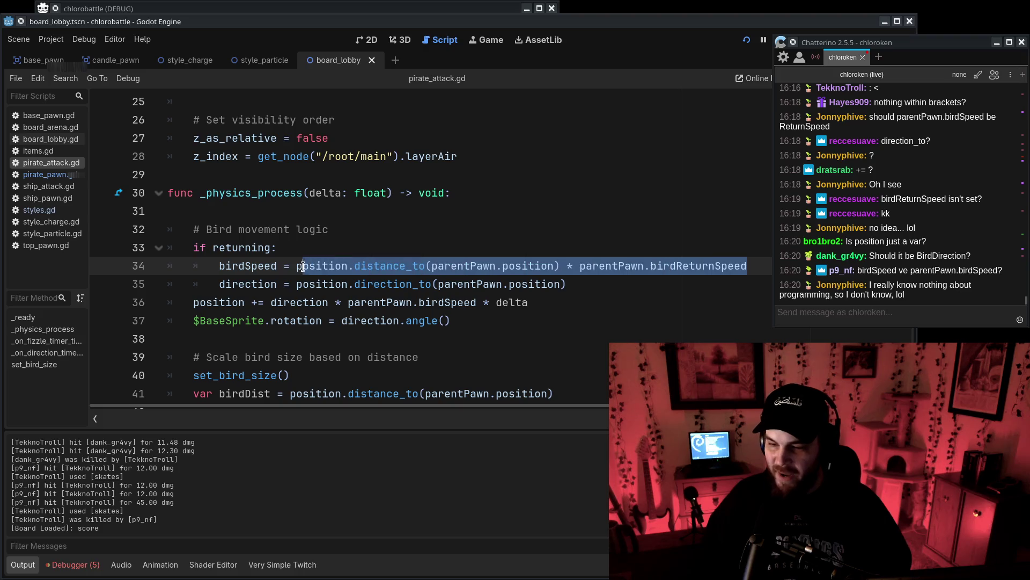
{"action": "left_click", "coordinate": [658, 259]}
{"action": "double_click", "coordinate": [659, 263]}
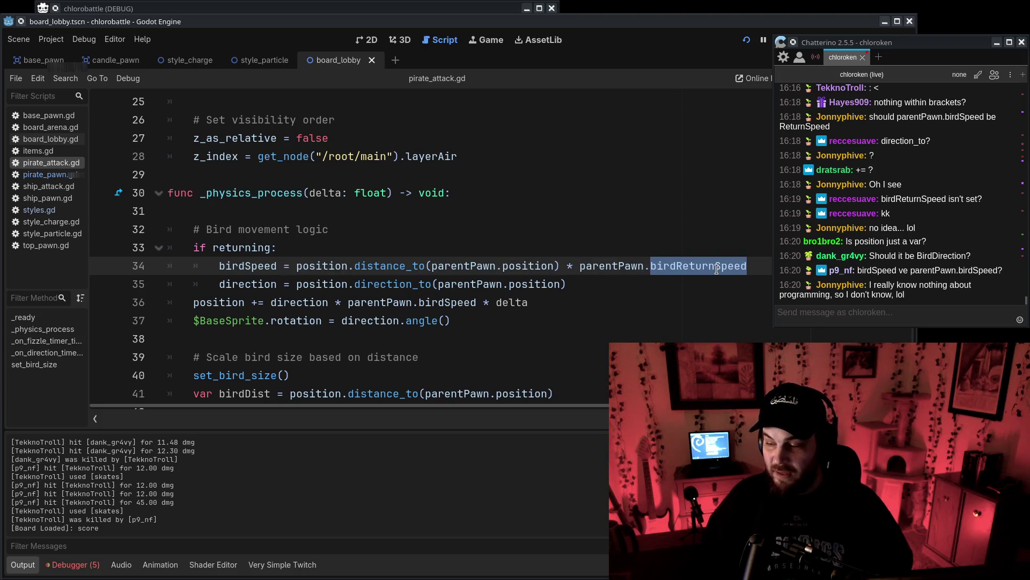
{"action": "double_click", "coordinate": [601, 266]}
{"action": "mouse_move", "coordinate": [714, 266]}
{"action": "left_mouse_down"}
{"action": "mouse_move", "coordinate": [755, 265]}
{"action": "mouse_move", "coordinate": [531, 266]}
{"action": "mouse_move", "coordinate": [638, 271]}
{"action": "left_mouse_up"}
{"action": "left_click", "coordinate": [638, 266]}
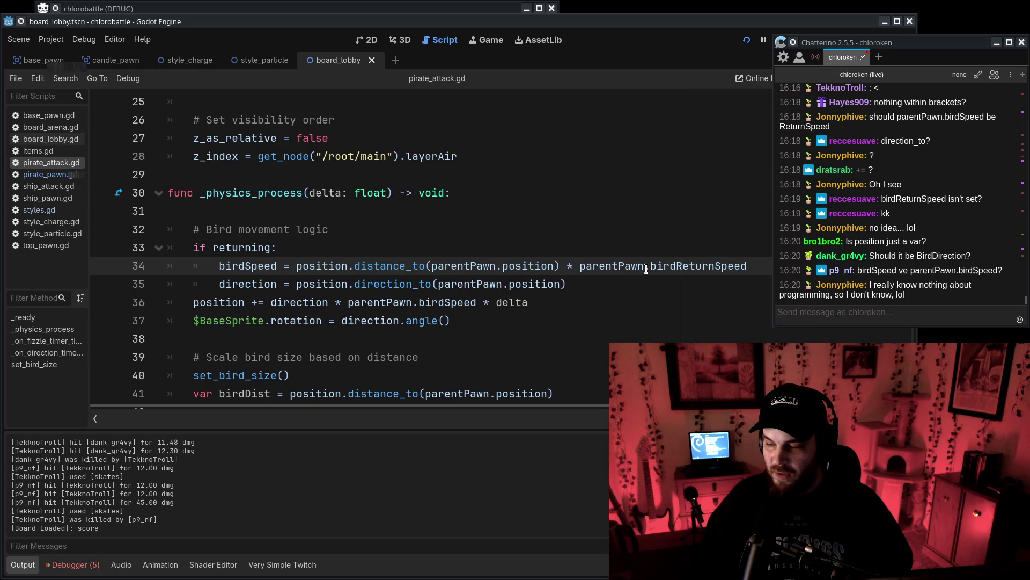
{"action": "key", "text": "ctrl+shift+Left"}
{"action": "key", "text": "ctrl+shift+Left"}
{"action": "key", "text": "ctrl+shift+Left"}
{"action": "key", "text": "ctrl+shift+Right"}
{"action": "key", "text": "ctrl+shift+Right"}
{"action": "key", "text": "ctrl+shift+Right"}
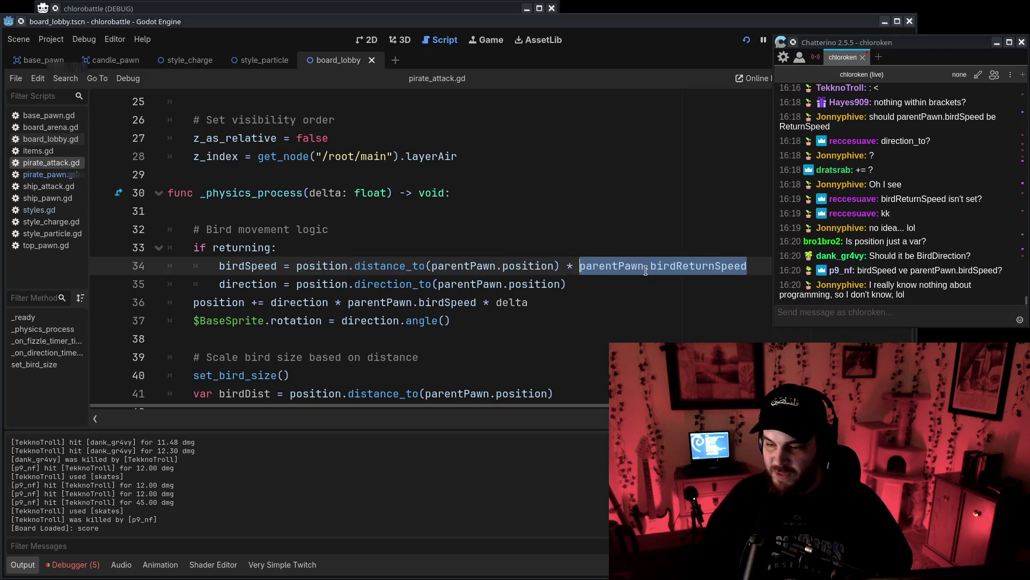
{"action": "key", "text": "ctrl+shift+Left"}
{"action": "key", "text": "ctrl+shift+Right"}
{"action": "key", "text": "ctrl+shift+Left"}
{"action": "key", "text": "ctrl+shift+Right"}
{"action": "key", "text": "ctrl+shift+Right"}
{"action": "key", "text": "Left"}
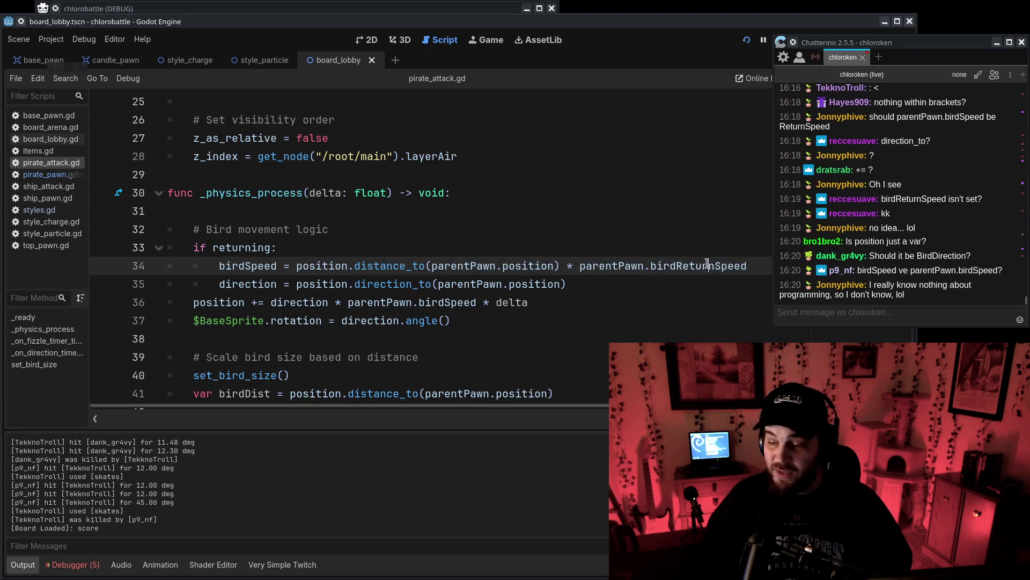
{"action": "key", "text": "End"}
{"action": "key", "text": "ctrl+shift+Left"}
{"action": "key", "text": "ctrl+shift+Left"}
{"action": "key", "text": "ctrl+shift+Left"}
{"action": "left_click", "coordinate": [673, 264]}
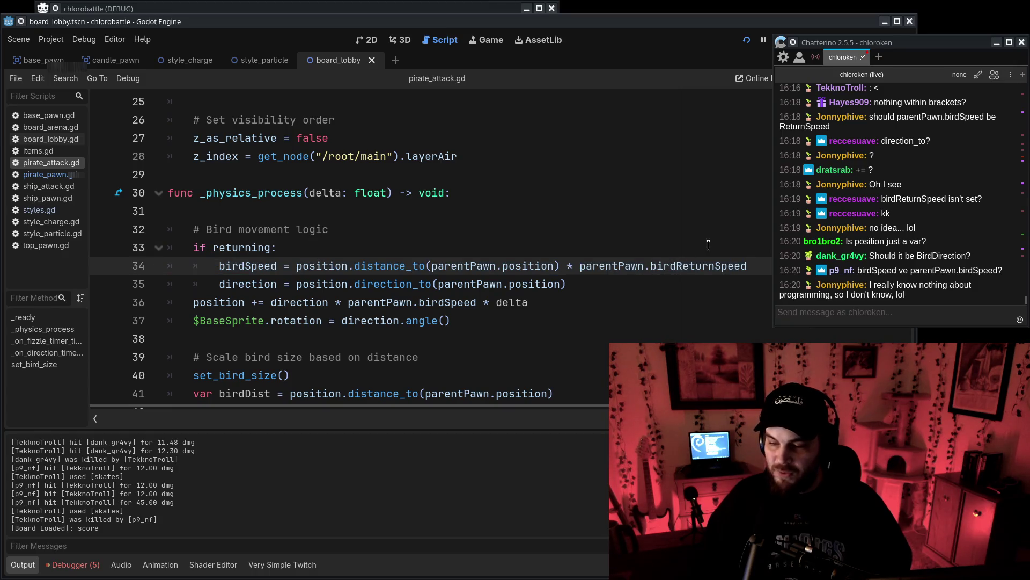
{"action": "double_click", "coordinate": [248, 267]}
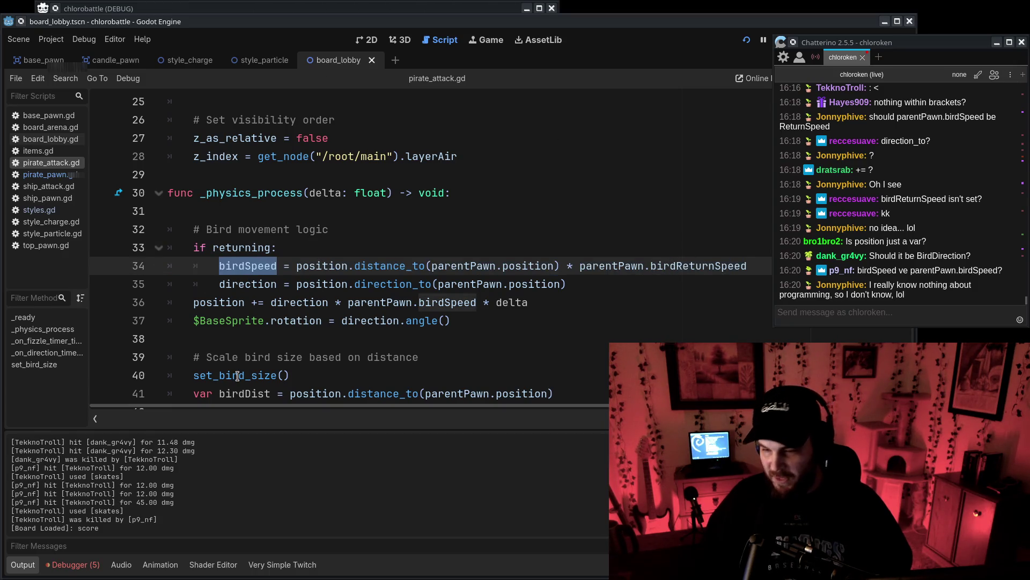
{"action": "left_click", "coordinate": [238, 266]}
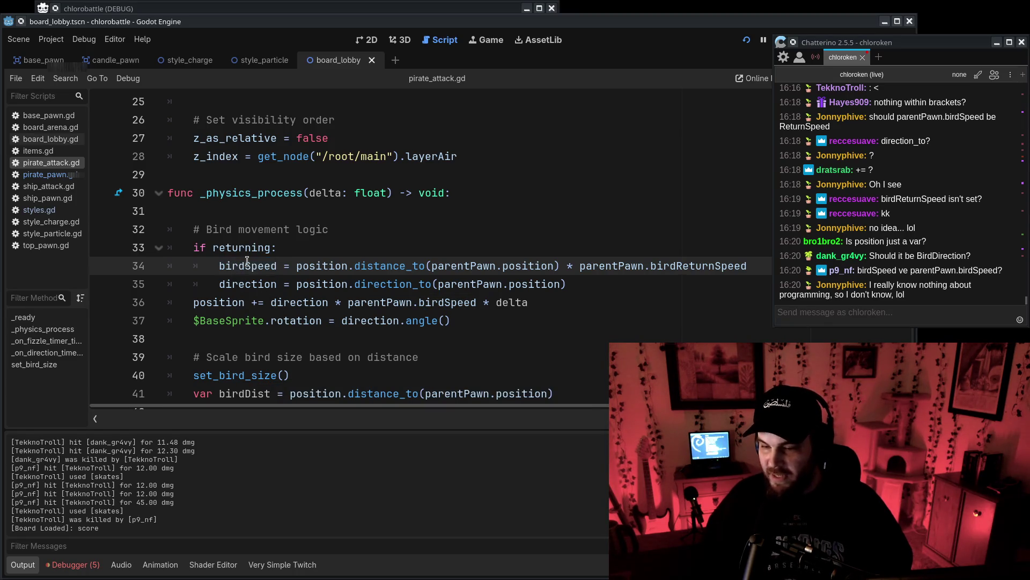
{"action": "triple_click", "coordinate": [247, 265]}
{"action": "double_click", "coordinate": [207, 304]}
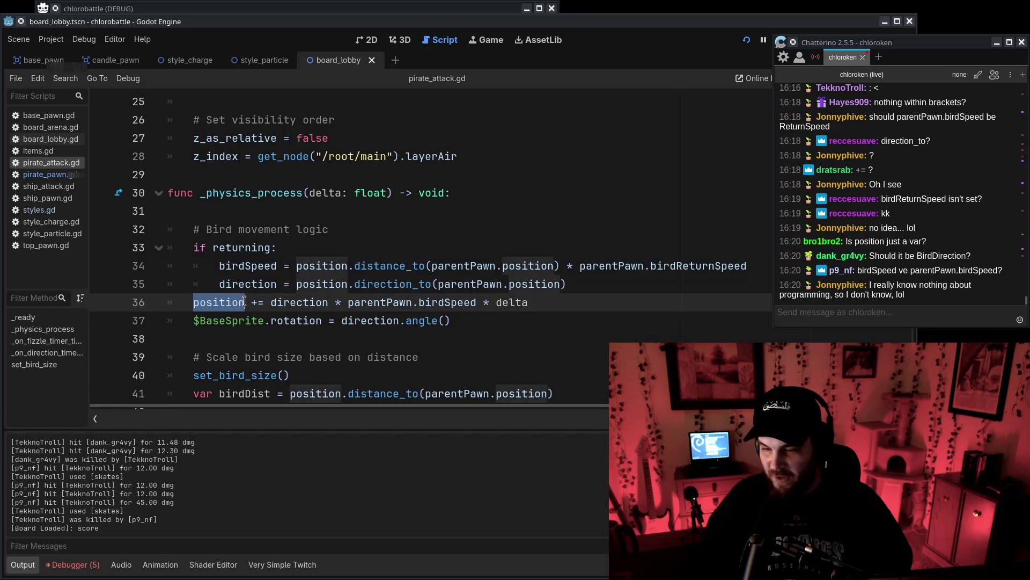
{"action": "left_click_drag", "start_coordinate": [271, 302], "coordinate": [419, 302]}
{"action": "double_click", "coordinate": [444, 305]}
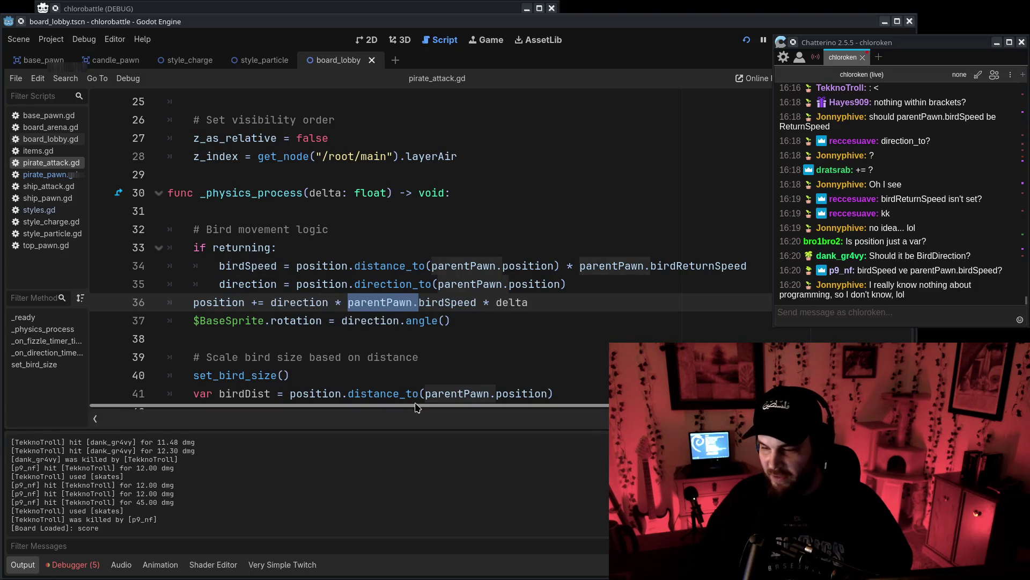
Try removing 'parentPawn.' on line 36, undo it, and check birdSpeed in pirate_pawn.gd.
{"action": "key", "text": "BackSpace"}
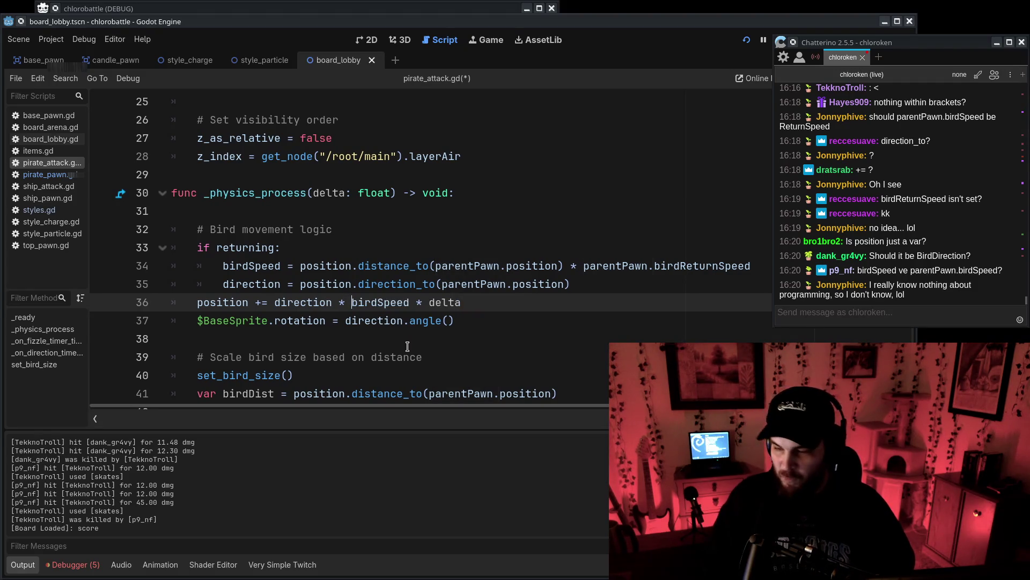
{"action": "key", "text": "ctrl+z"}
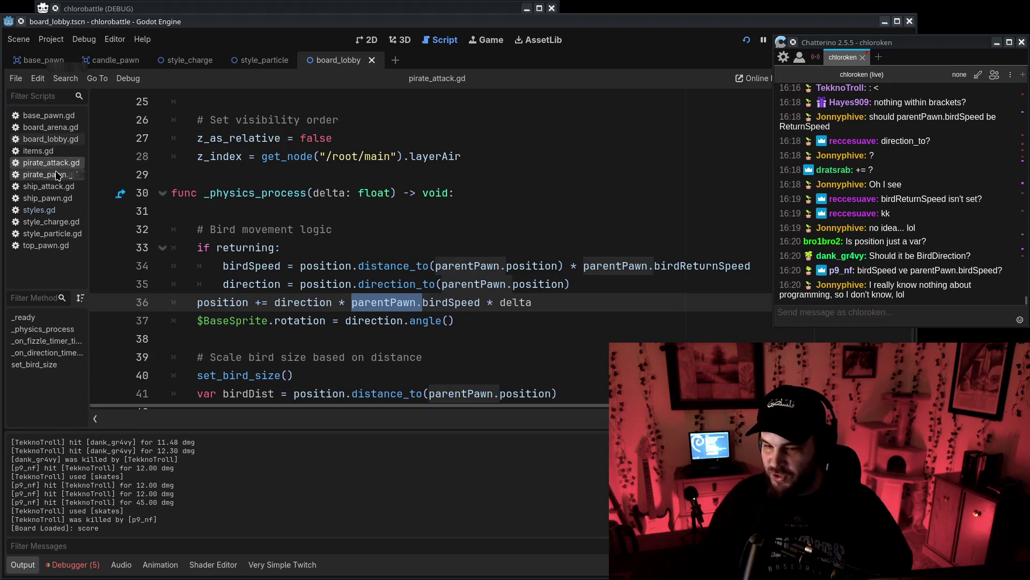
{"action": "left_click", "coordinate": [47, 174]}
{"action": "left_click", "coordinate": [329, 184]}
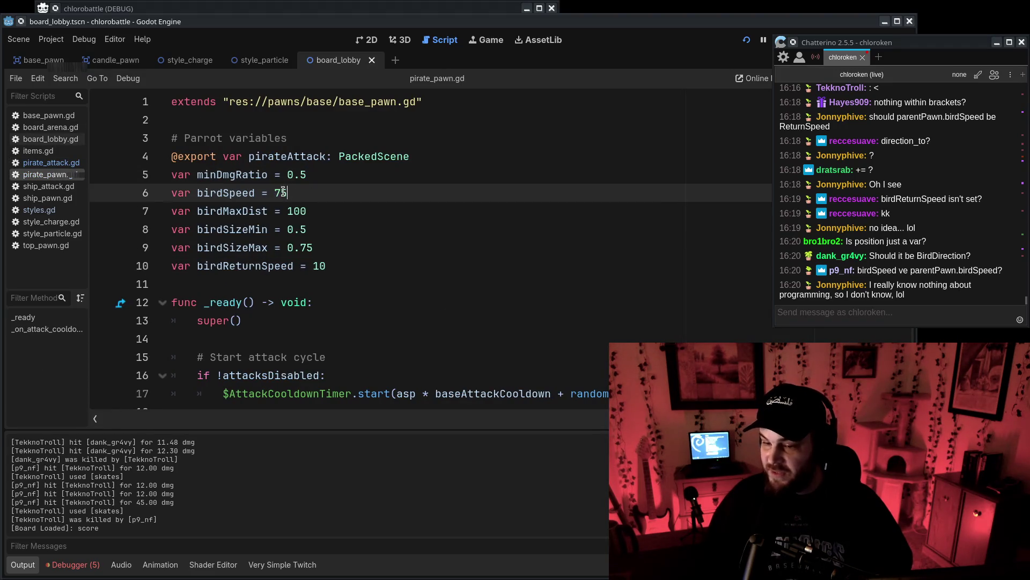
{"action": "left_click", "coordinate": [64, 168]}
Delete 'parentPawn.' from line 36 of pirate_attack.gd and save the script.
{"action": "left_click", "coordinate": [546, 301]}
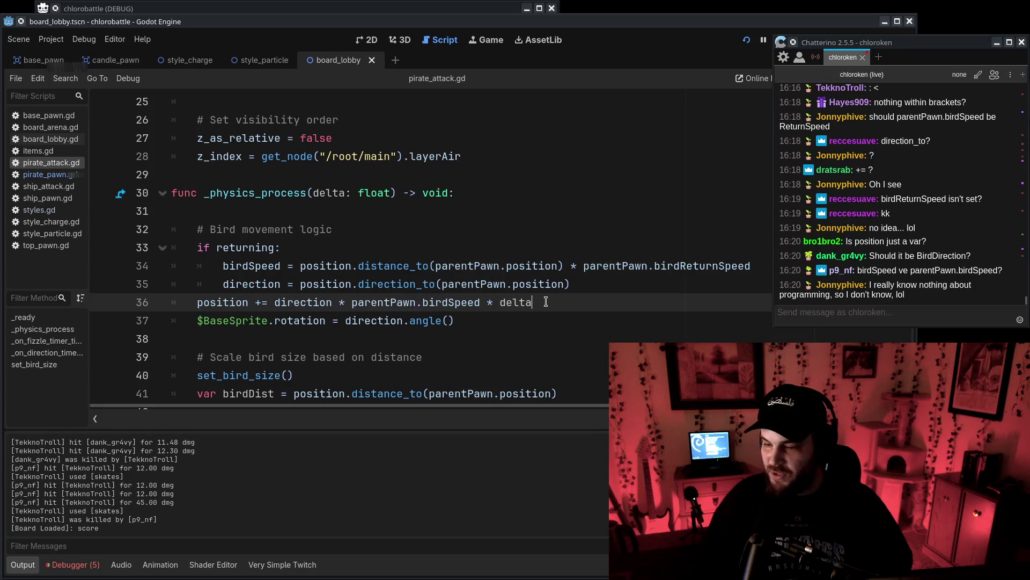
{"action": "left_click_drag", "start_coordinate": [349, 301], "coordinate": [420, 303]}
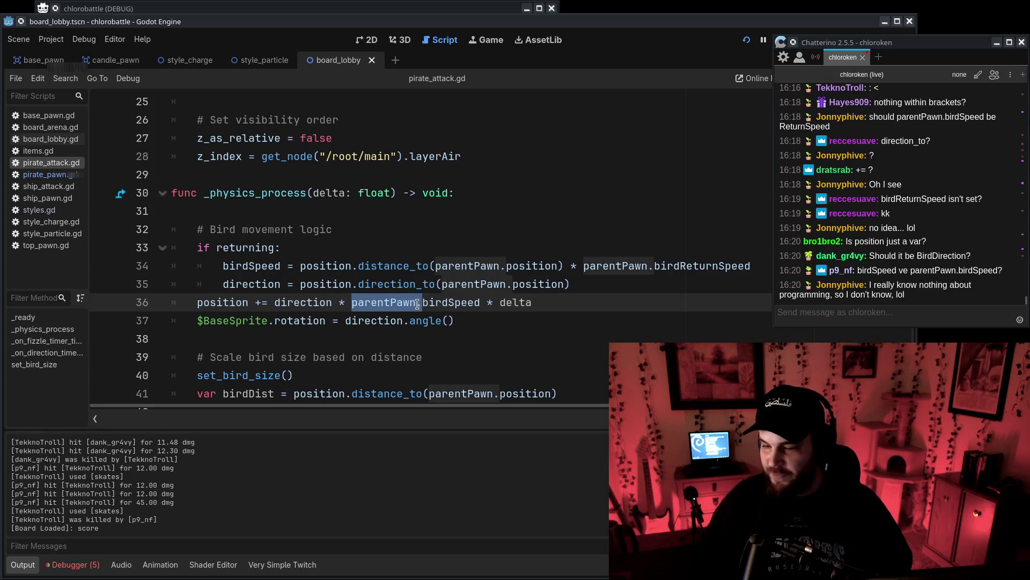
{"action": "key", "text": "BackSpace"}
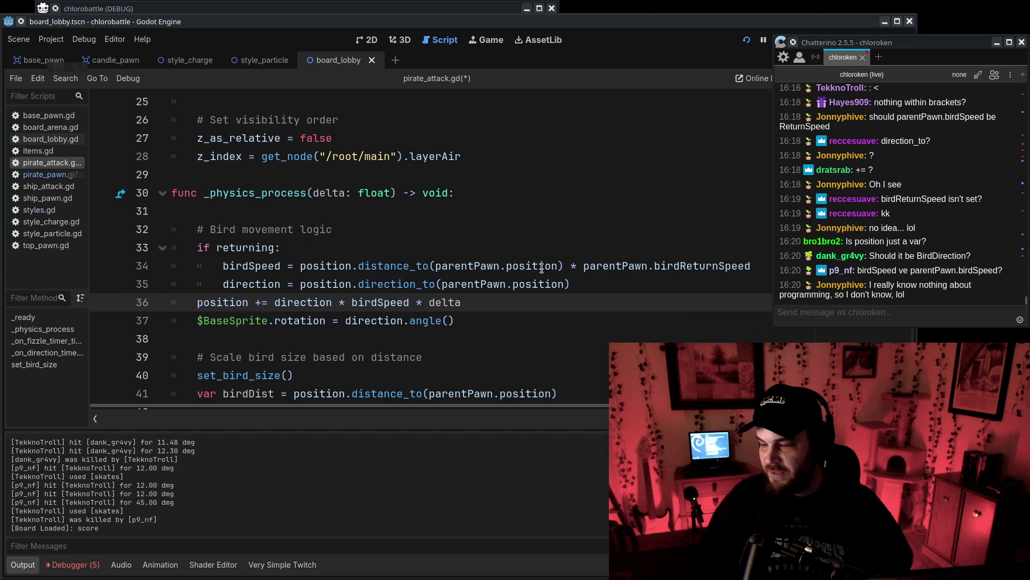
{"action": "left_click", "coordinate": [583, 267]}
{"action": "key", "text": "ctrl+s"}
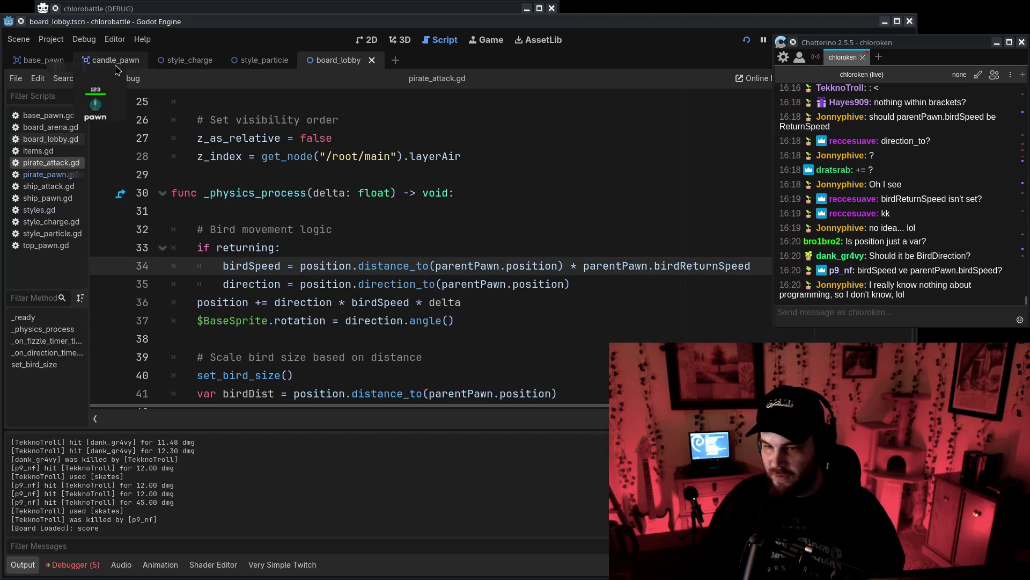
Revert line 36 to parentPawn.birdSpeed and compare the birdSpeed uses on lines 34 and 36.
{"action": "key", "text": "ctrl+z"}
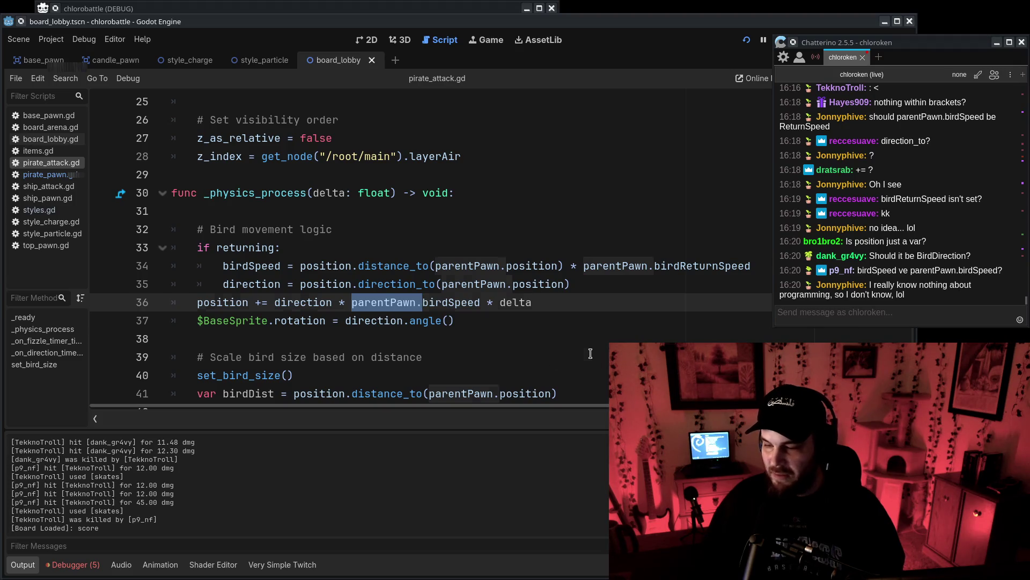
{"action": "left_click", "coordinate": [591, 355]}
{"action": "key", "text": "ctrl+z"}
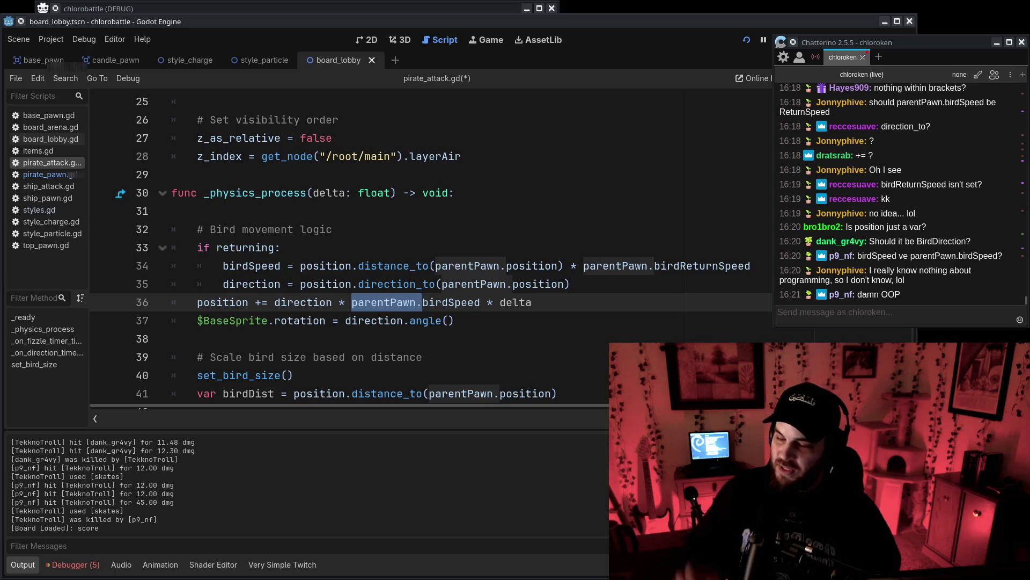
{"action": "double_click", "coordinate": [233, 267]}
{"action": "double_click", "coordinate": [439, 300]}
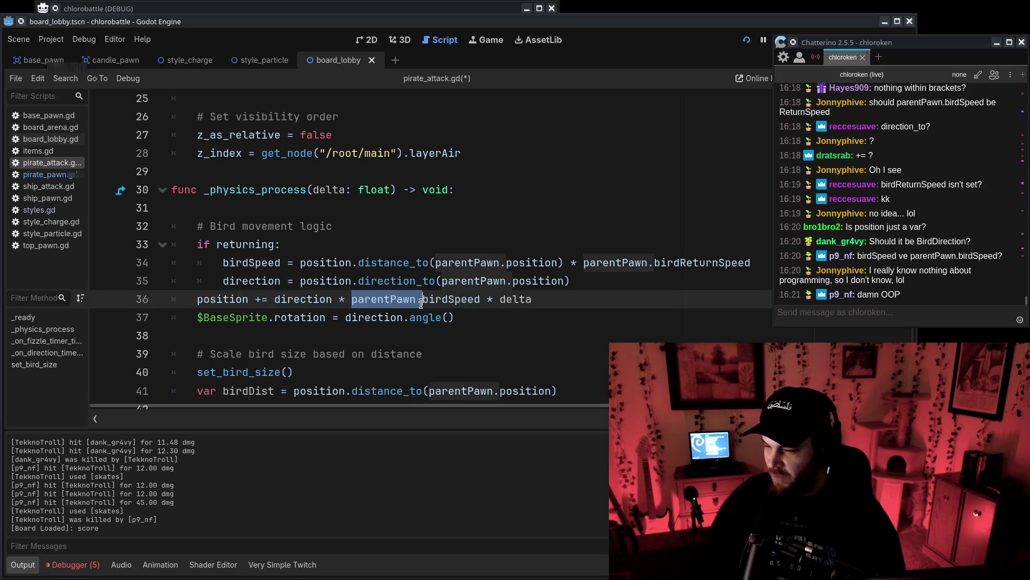
{"action": "left_click", "coordinate": [587, 354]}
Select the 'parentPawn.' prefixes on lines 34 and 36 to compare the speed terms.
{"action": "left_click_drag", "start_coordinate": [422, 299], "coordinate": [352, 299]}
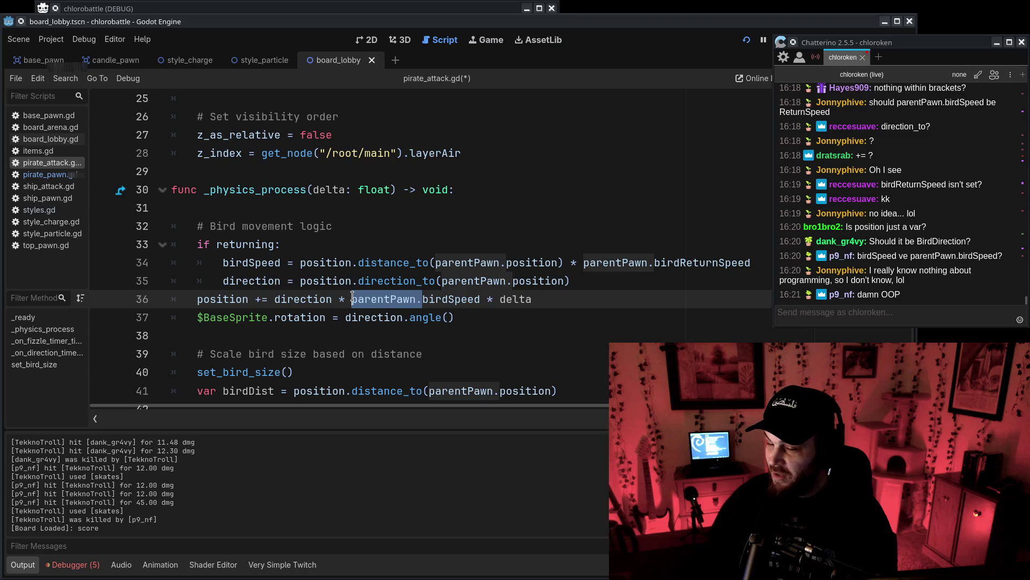
{"action": "double_click", "coordinate": [450, 278]}
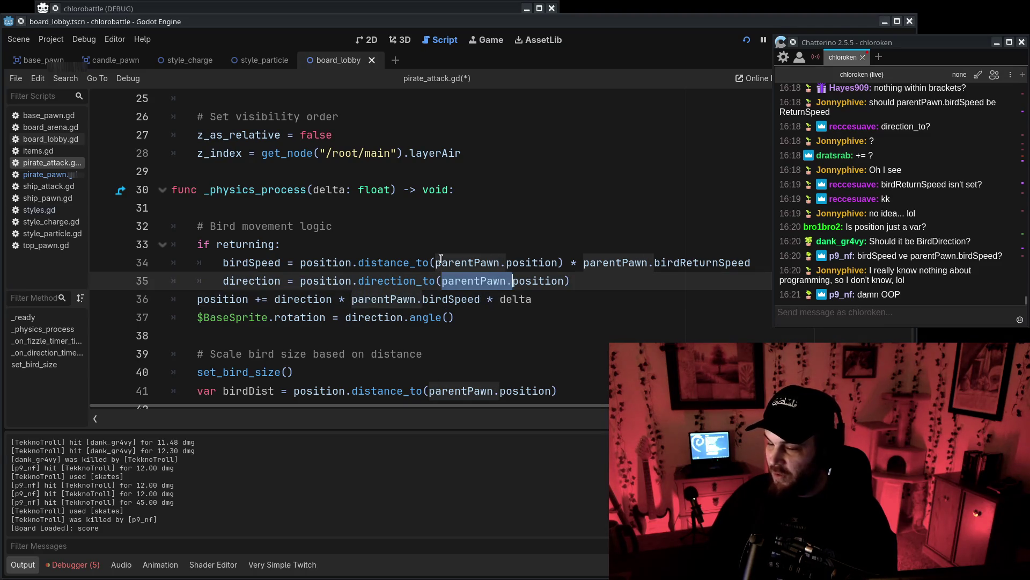
{"action": "left_click_drag", "start_coordinate": [435, 262], "coordinate": [508, 262]}
{"action": "double_click", "coordinate": [615, 262]}
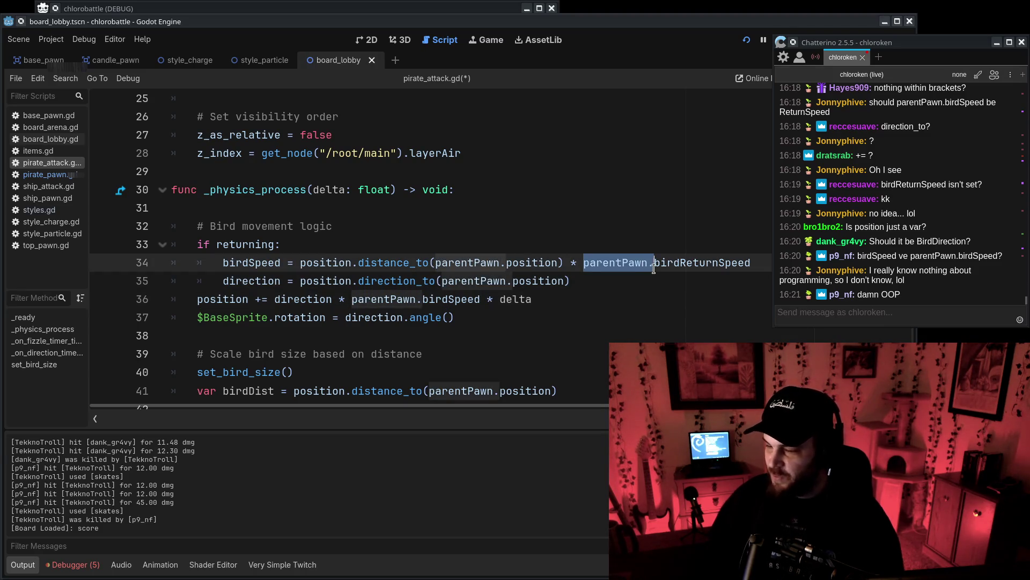
{"action": "left_click", "coordinate": [427, 335]}
{"action": "mouse_move", "coordinate": [353, 299]}
{"action": "left_mouse_down"}
{"action": "mouse_move", "coordinate": [429, 298]}
{"action": "mouse_move", "coordinate": [413, 298]}
{"action": "left_mouse_up"}
{"action": "left_click", "coordinate": [395, 317]}
{"action": "double_click", "coordinate": [395, 298]}
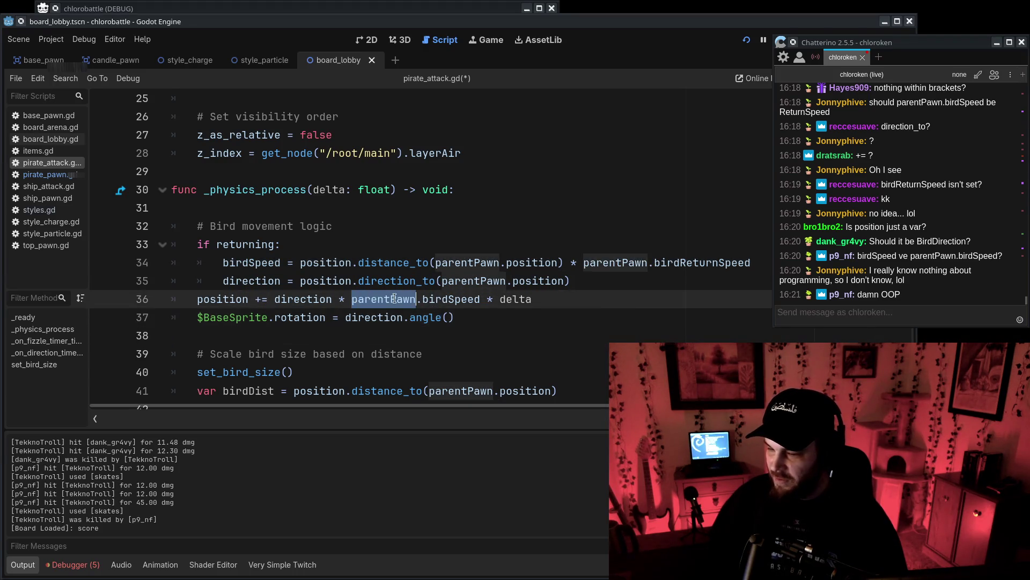
{"action": "key", "text": "shift+Right"}
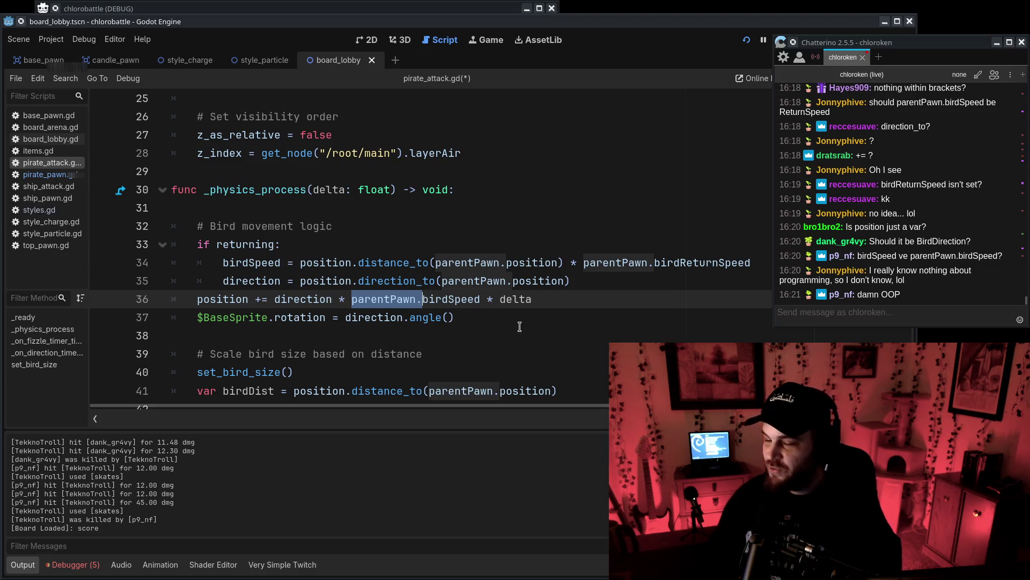
Delete 'parentPawn.' from line 36 so the bird moves by birdSpeed.
{"action": "left_click", "coordinate": [411, 317]}
{"action": "mouse_move", "coordinate": [447, 299]}
{"action": "left_mouse_down"}
{"action": "mouse_move", "coordinate": [379, 299]}
{"action": "mouse_move", "coordinate": [447, 299]}
{"action": "left_mouse_up"}
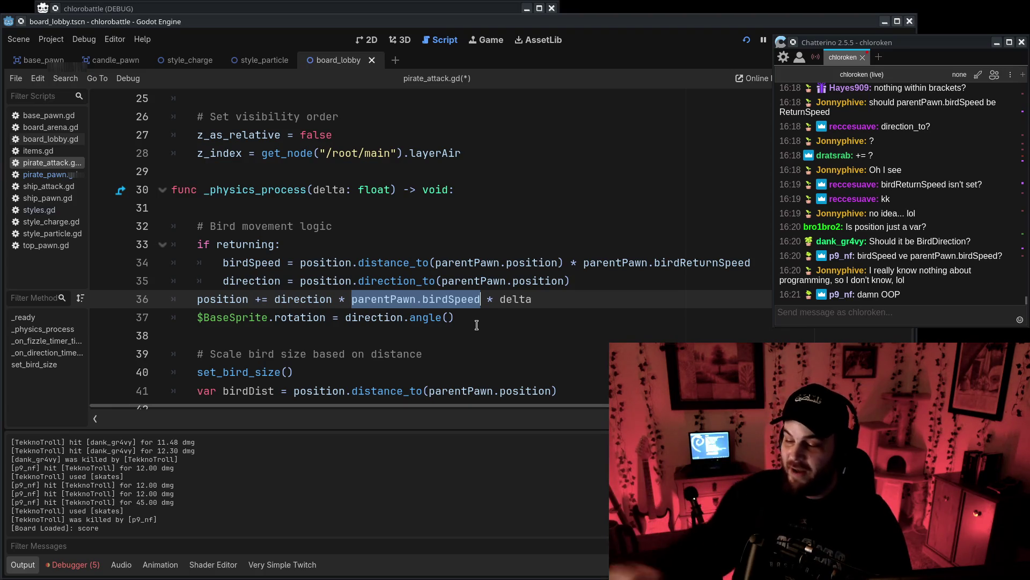
{"action": "key", "text": "Left"}
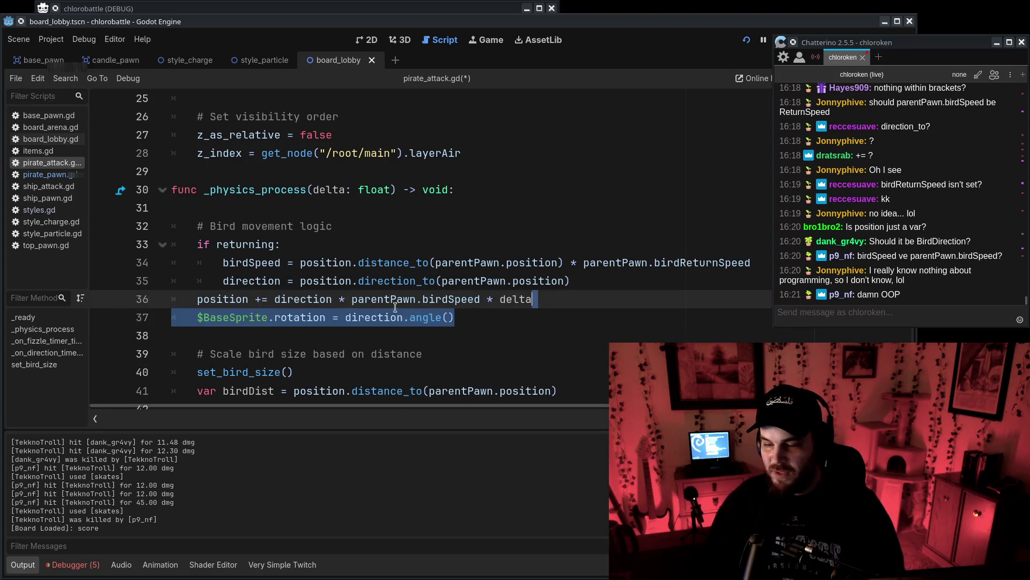
{"action": "key", "text": "ctrl+shift+Right"}
{"action": "key", "text": "shift+Right"}
{"action": "key", "text": "Delete"}
Save the edited script and review the birdSpeed uses around lines 33-37.
{"action": "double_click", "coordinate": [282, 260]}
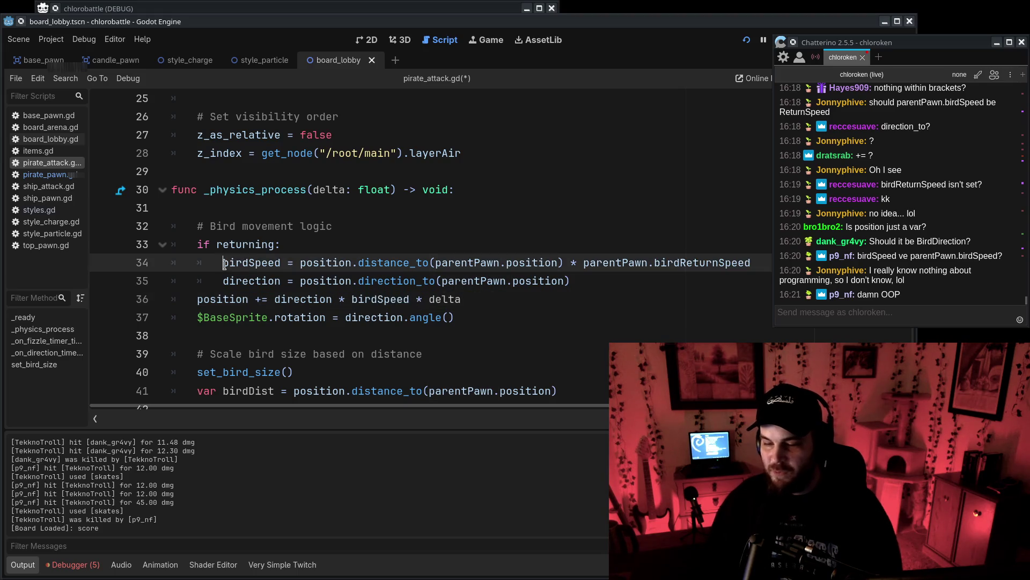
{"action": "key", "text": "ctrl+s"}
{"action": "left_click", "coordinate": [213, 245]}
{"action": "left_click_drag", "start_coordinate": [214, 244], "coordinate": [469, 245]}
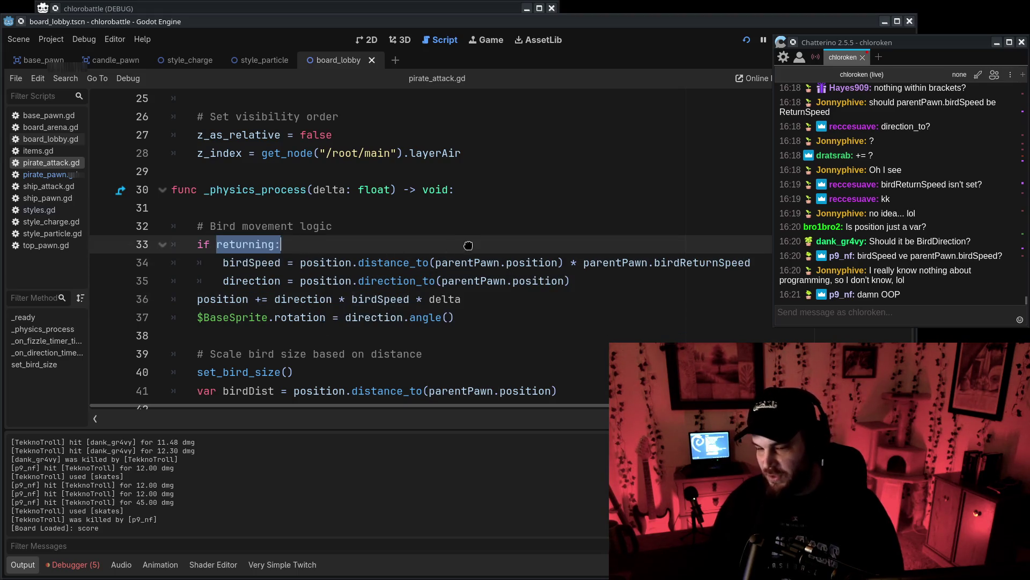
{"action": "left_click", "coordinate": [589, 320]}
In board_lobby.gd, comment out the random-bot and Twitch chat lines and enable the test-bot line.
{"action": "key", "text": "ctrl+s"}
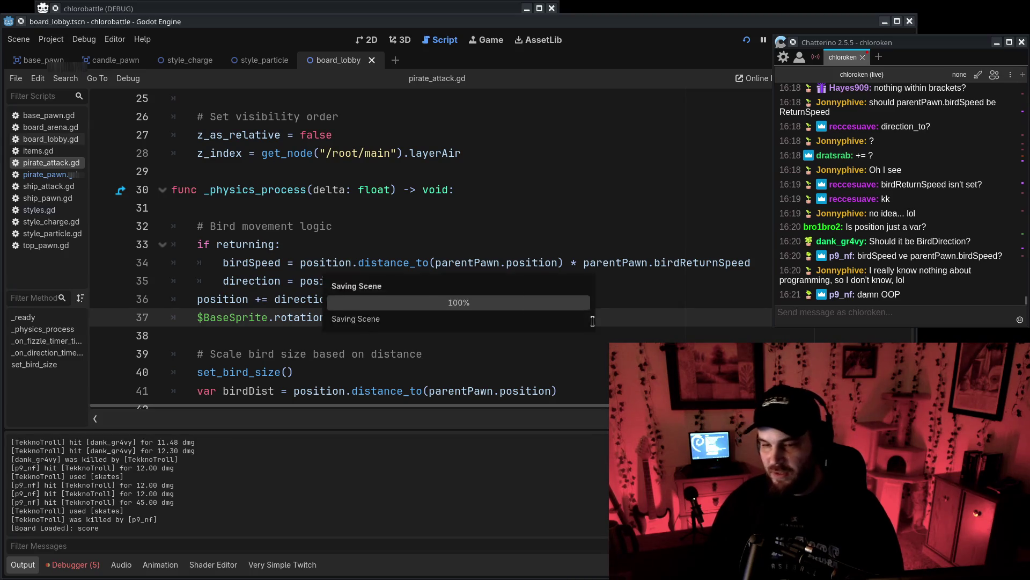
{"action": "left_click", "coordinate": [54, 140]}
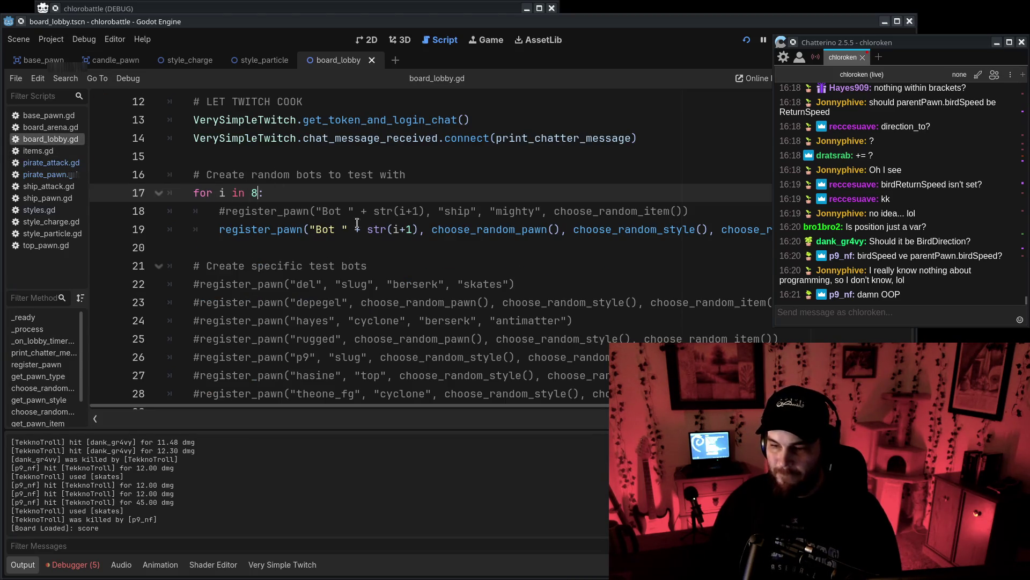
{"action": "left_click", "coordinate": [220, 230]}
{"action": "key", "text": "ctrl+k"}
{"action": "key", "text": "Up"}
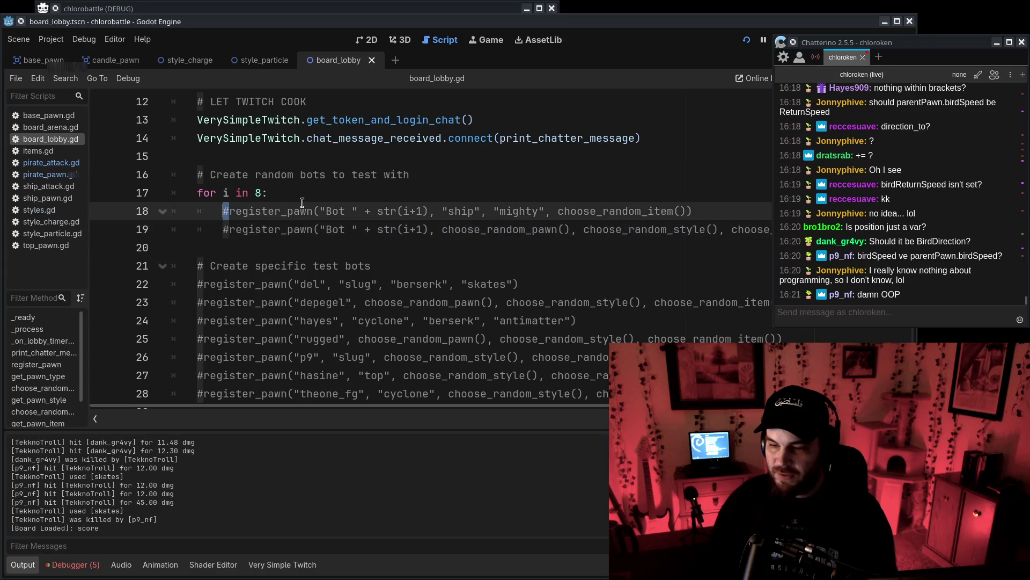
{"action": "left_click", "coordinate": [198, 121]}
{"action": "key", "text": "ctrl+k"}
{"action": "key", "text": "Down"}
Change the test bot from 'ship' to 'pirate' and run the game.
{"action": "double_click", "coordinate": [454, 211]}
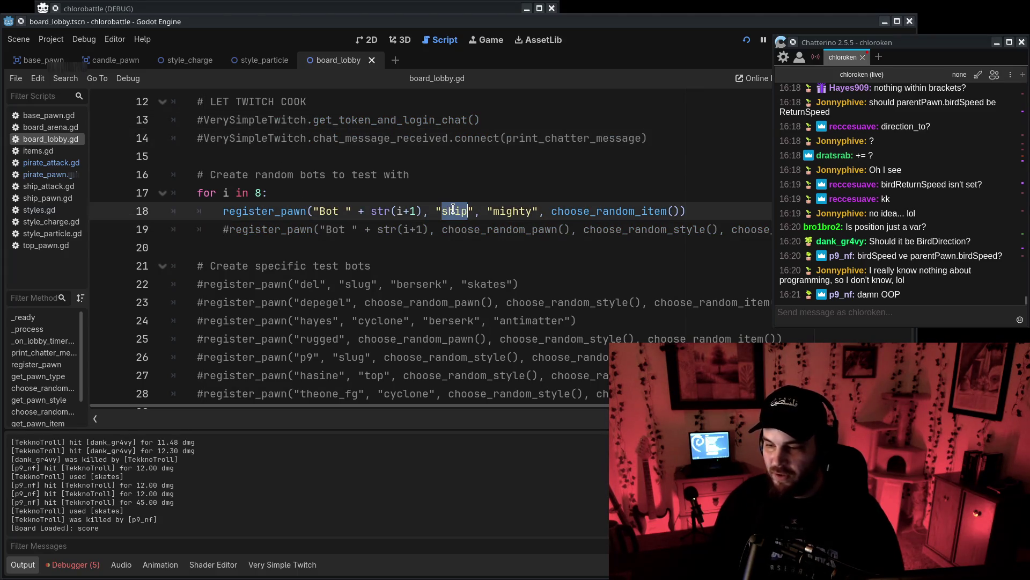
{"action": "type", "text": "te"}
{"action": "left_click", "coordinate": [749, 42]}
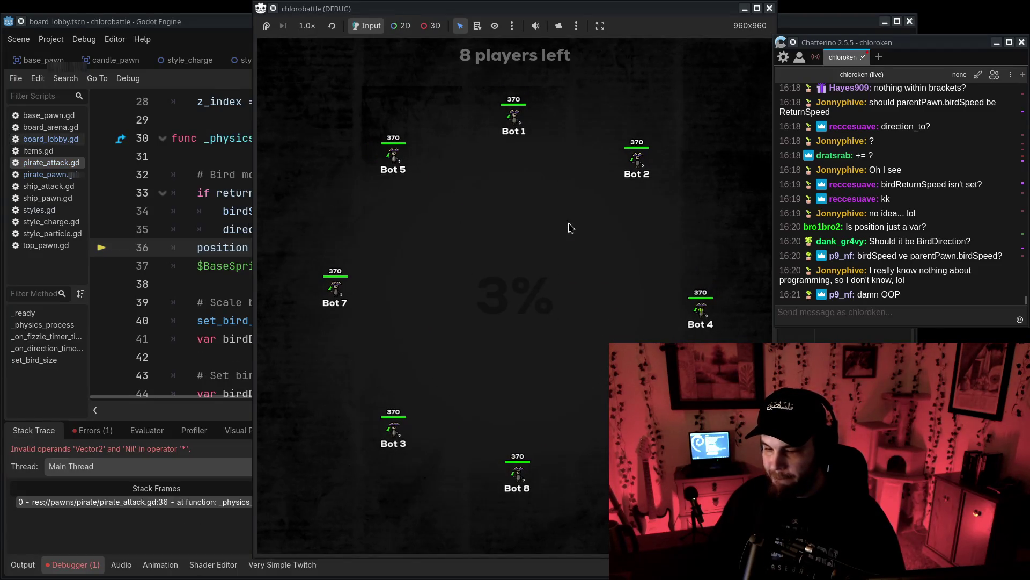
Stop the debug game and remove 'parentPawn.' from line 36 again.
{"action": "left_click", "coordinate": [78, 272]}
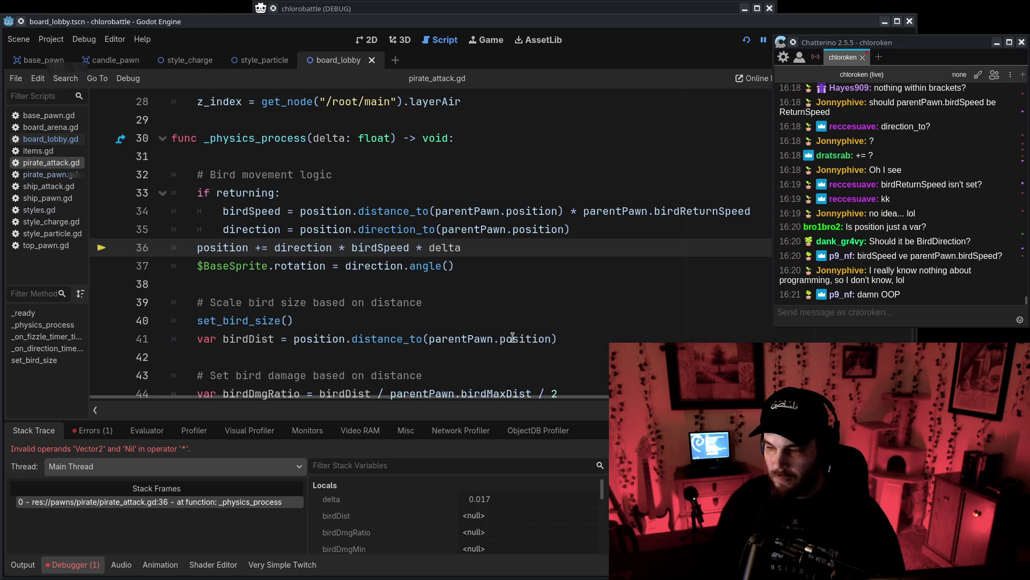
{"action": "left_click", "coordinate": [458, 274]}
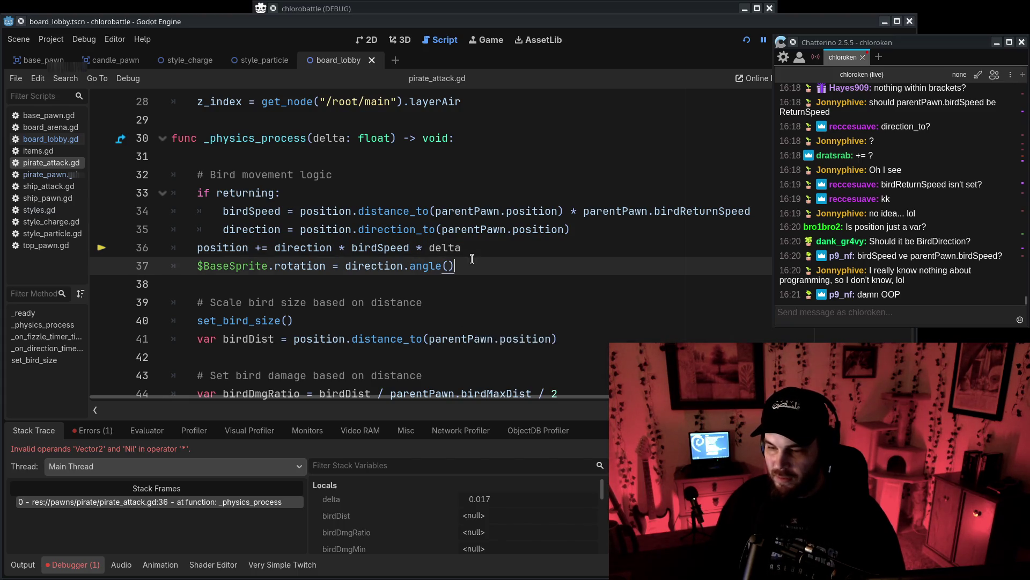
{"action": "left_click", "coordinate": [482, 247]}
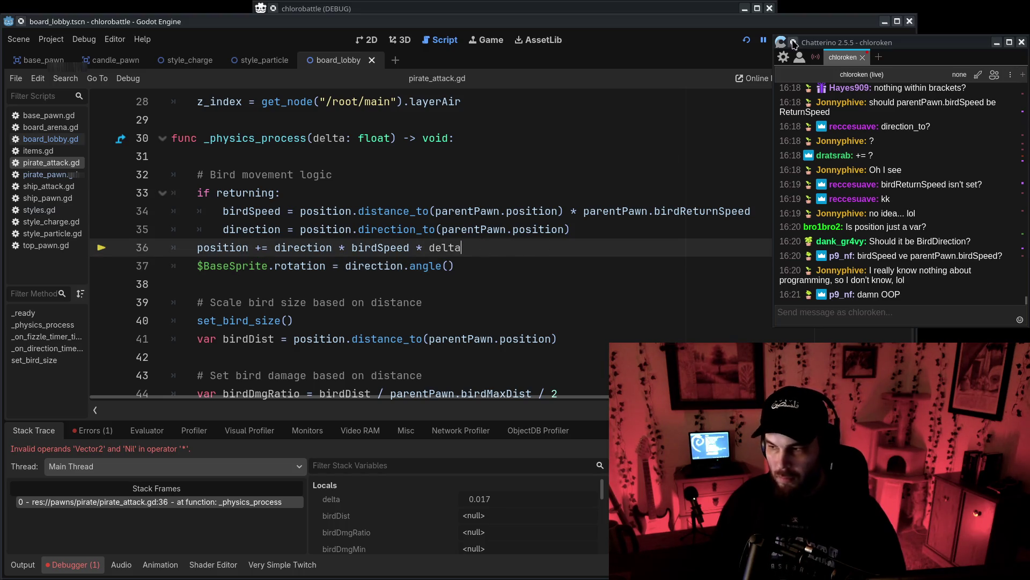
{"action": "key", "text": "ctrl+z"}
{"action": "key", "text": "F8"}
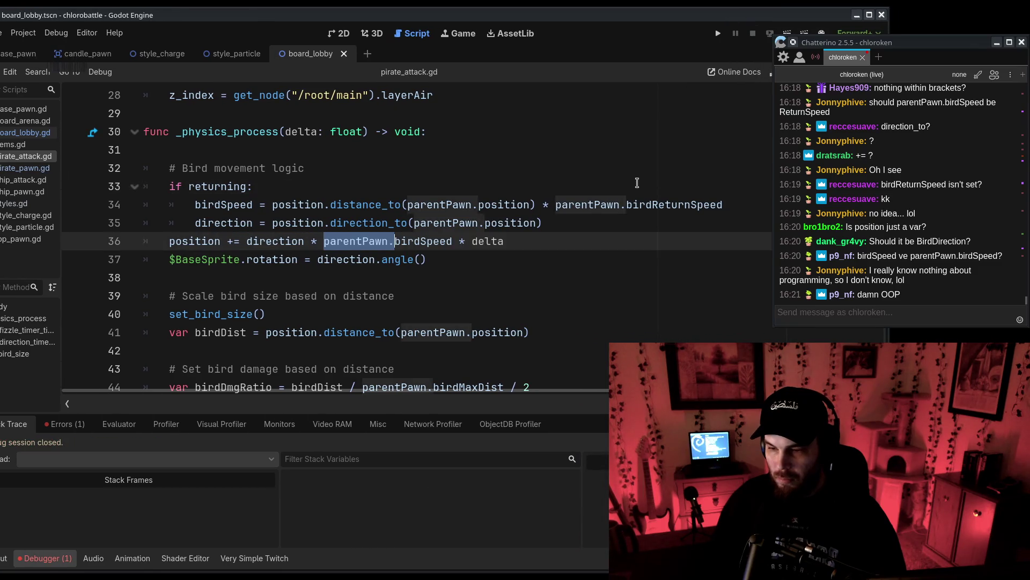
{"action": "key", "text": "BackSpace"}
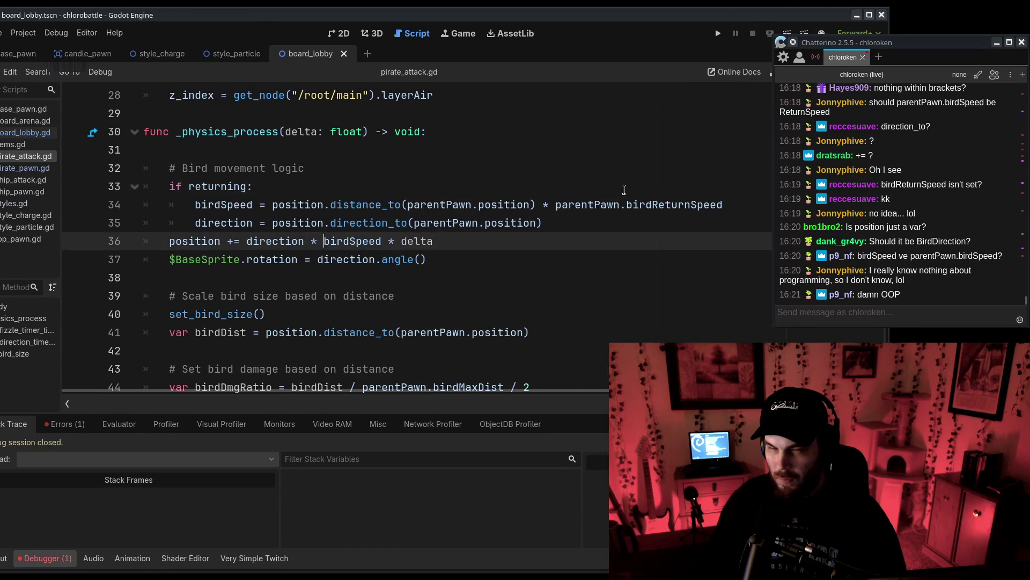
Rearrange the editor and chat windows and review the Vector2/Nil error in the Errors list.
{"action": "left_click_drag", "start_coordinate": [591, 12], "coordinate": [642, 19]}
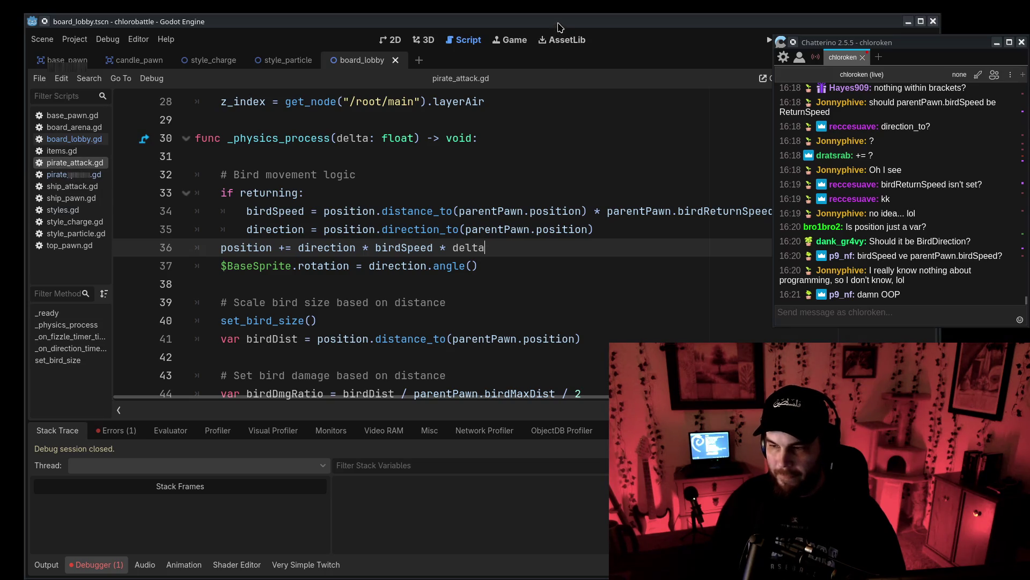
{"action": "left_click_drag", "start_coordinate": [884, 47], "coordinate": [909, 49]}
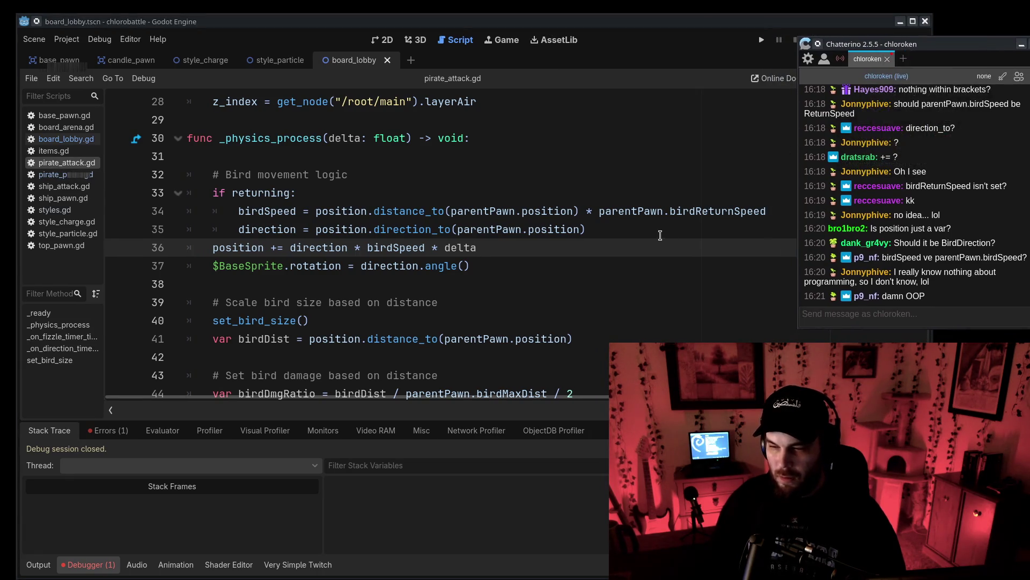
{"action": "left_click", "coordinate": [563, 250]}
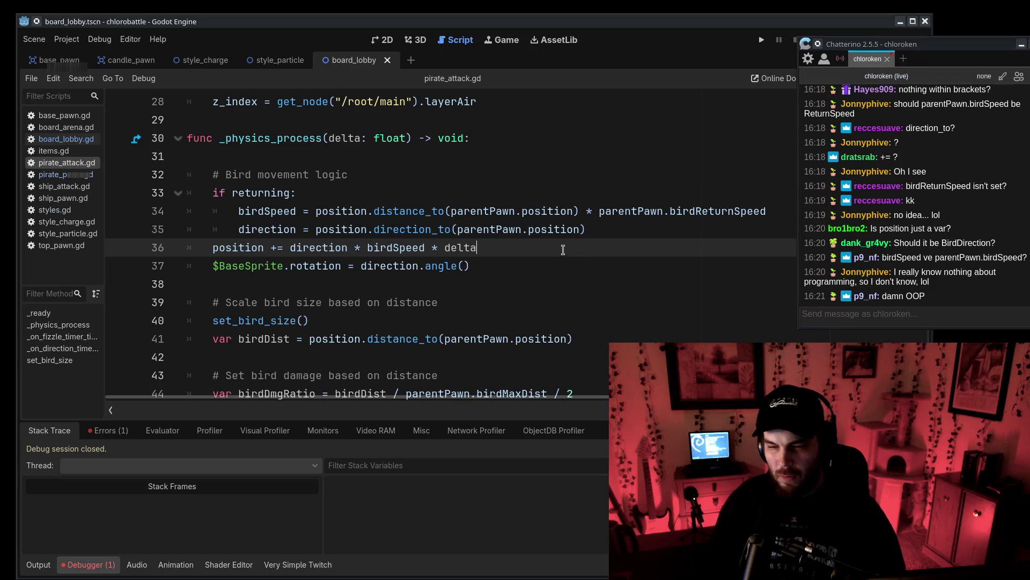
{"action": "left_click", "coordinate": [110, 431]}
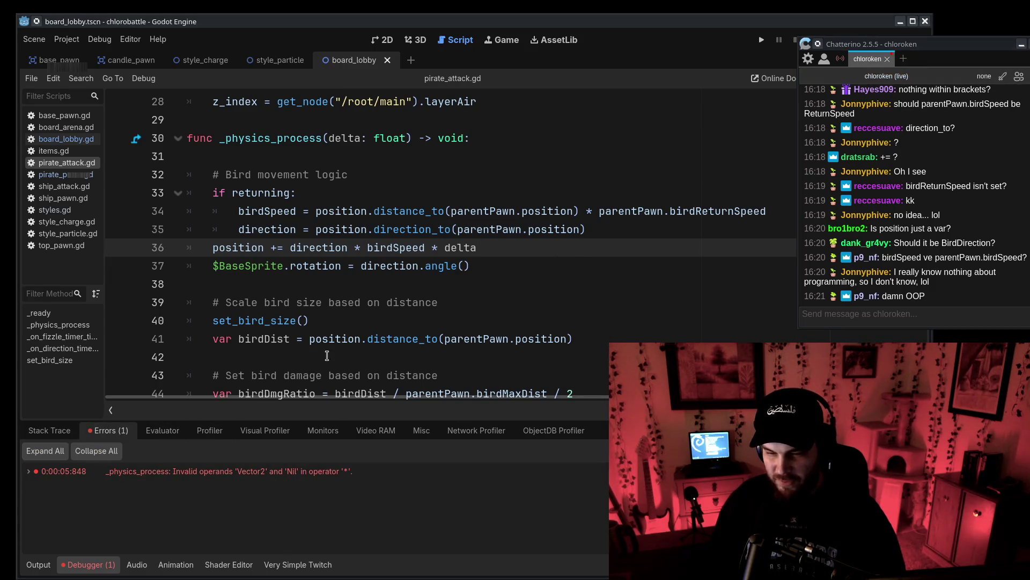
{"action": "scroll", "coordinate": [253, 211], "scroll_direction": "up", "scroll_amount": 9}
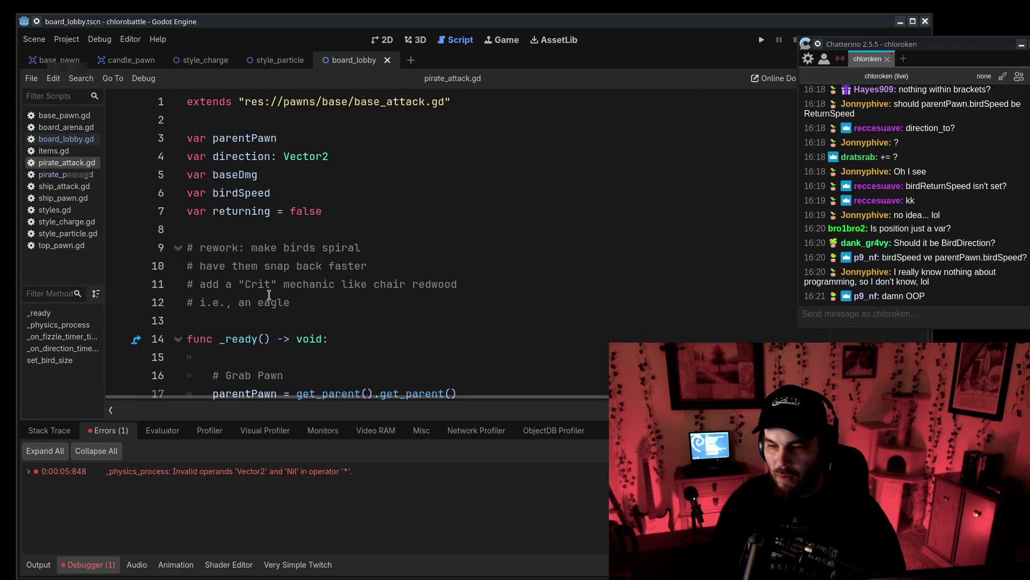
{"action": "scroll", "coordinate": [269, 294], "scroll_direction": "down", "scroll_amount": 7}
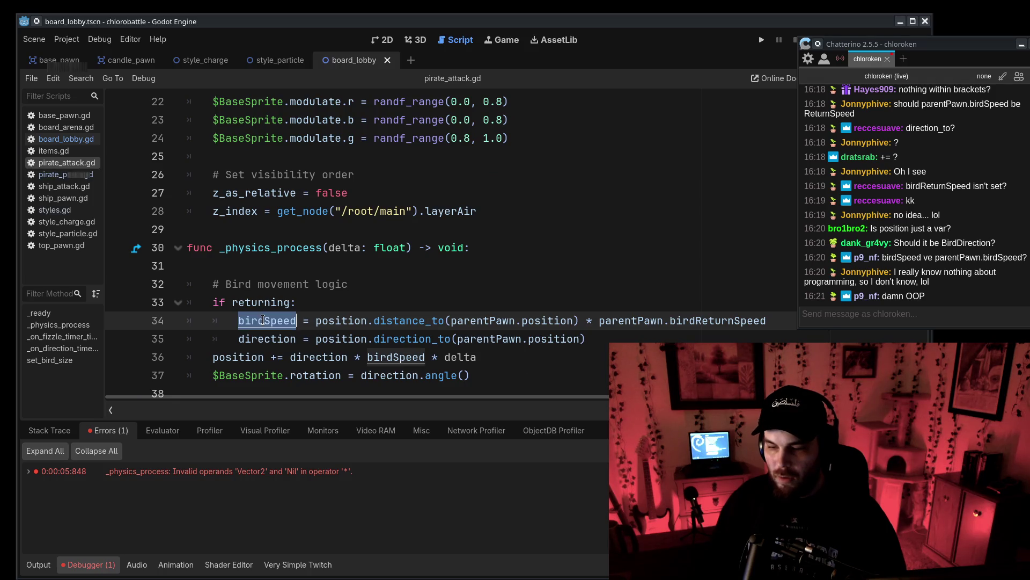
Add 'newAttack.birdSpeed = birdSpeed' below the baseDmg line in pirate_pawn.gd, then test-run the game.
{"action": "left_click", "coordinate": [70, 174]}
{"action": "scroll", "coordinate": [327, 255], "scroll_direction": "down", "scroll_amount": 5}
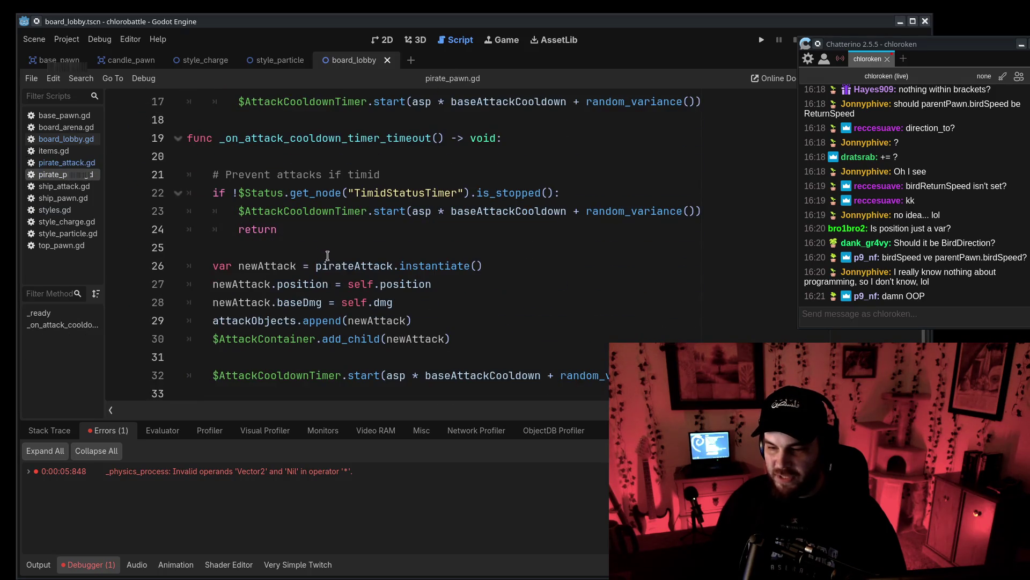
{"action": "left_click", "coordinate": [445, 292]}
{"action": "key", "text": "Down"}
{"action": "key", "text": "Return"}
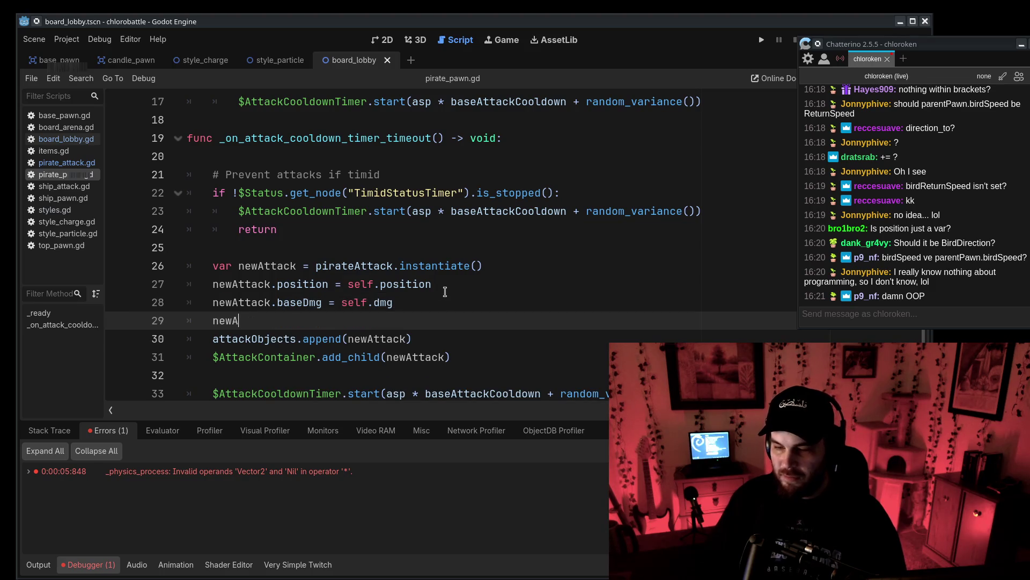
{"action": "type", "text": "ttack.birdSpeed ="}
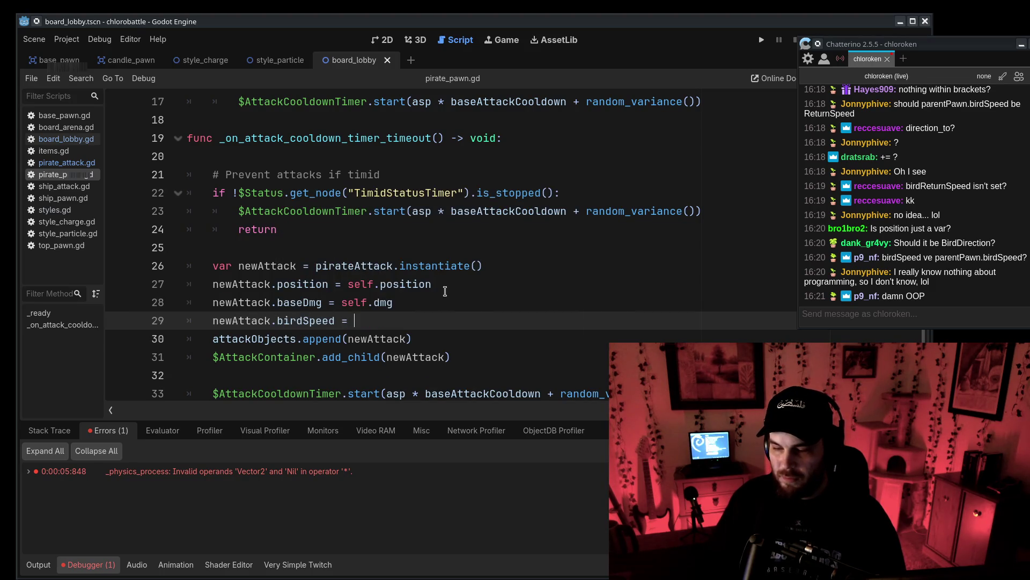
{"action": "type", "text": "-birdSpeed"}
{"action": "key", "text": "F5"}
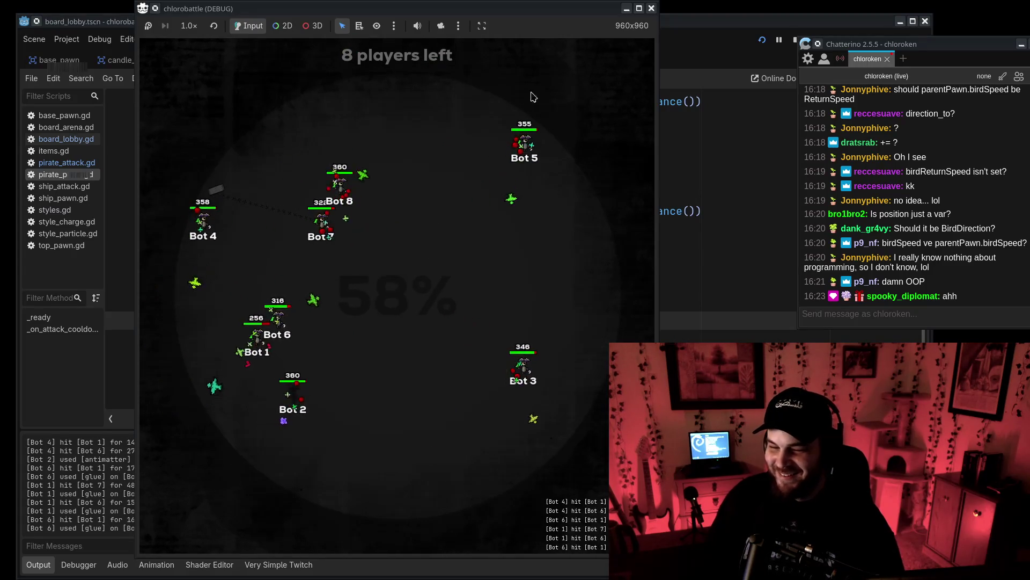
{"action": "left_click", "coordinate": [652, 9]}
Reposition the editor window, open pirate_attack.tscn, and view the FizzleTimer's properties.
{"action": "left_click", "coordinate": [456, 266]}
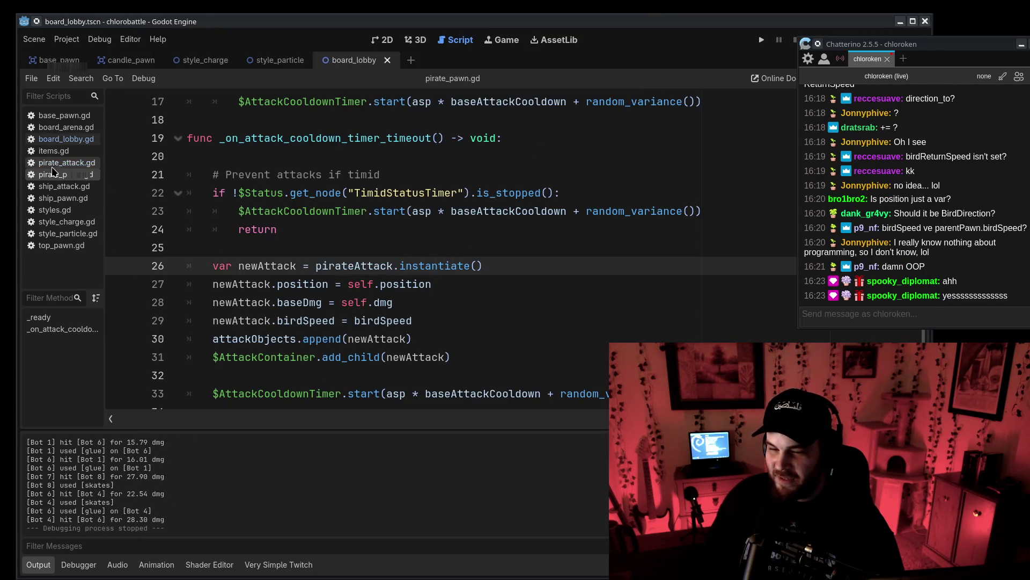
{"action": "left_click", "coordinate": [53, 166]}
{"action": "left_click_drag", "start_coordinate": [735, 23], "coordinate": [599, 10]}
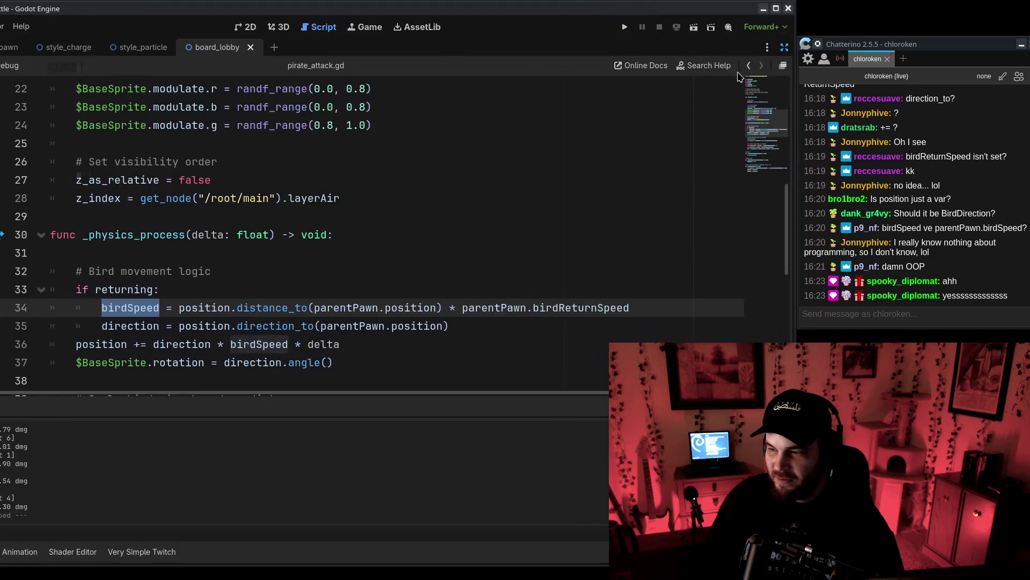
{"action": "left_click", "coordinate": [784, 48]}
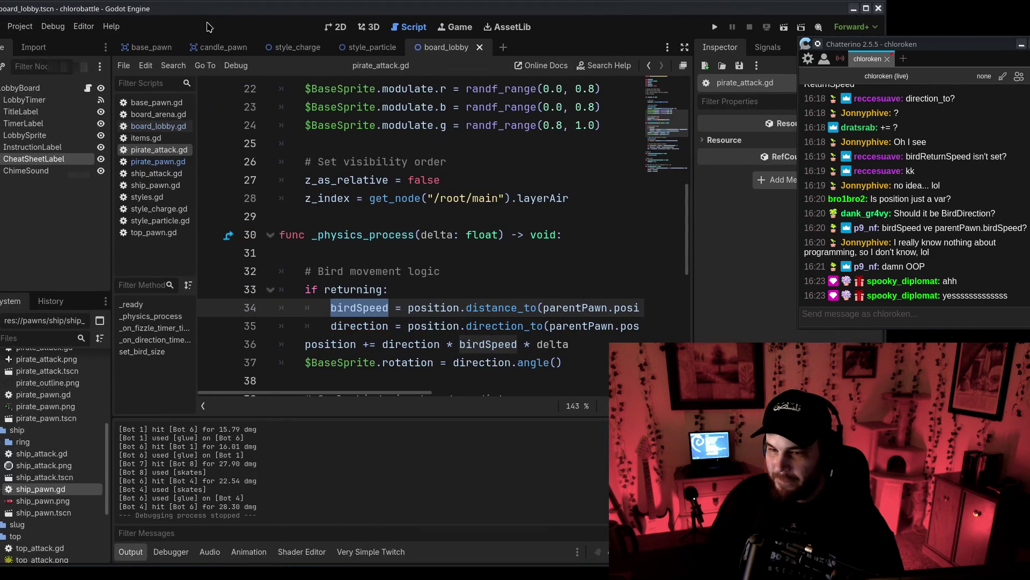
{"action": "left_click_drag", "start_coordinate": [266, 13], "coordinate": [307, 14]}
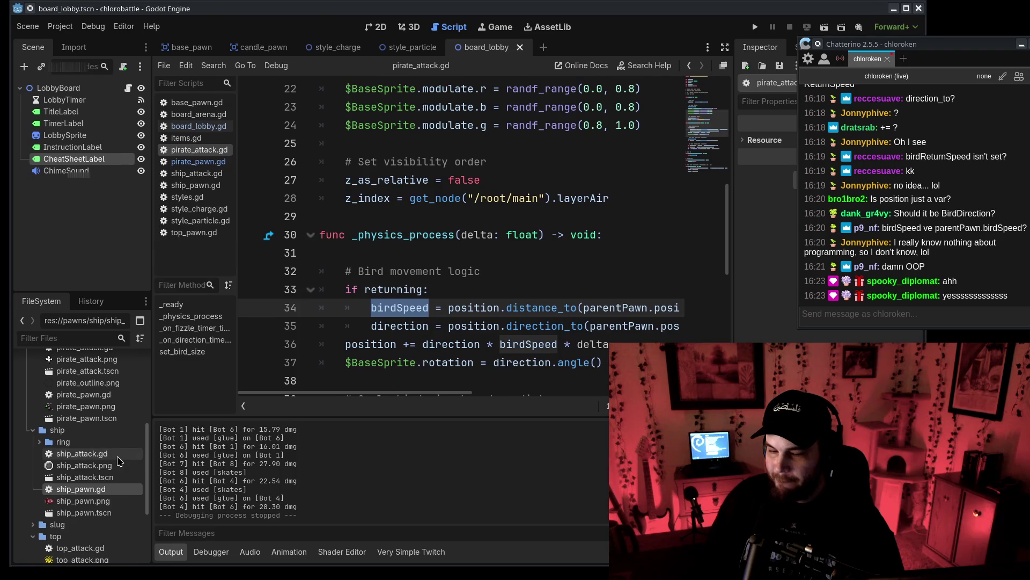
{"action": "double_click", "coordinate": [116, 372]}
{"action": "left_click", "coordinate": [88, 135]}
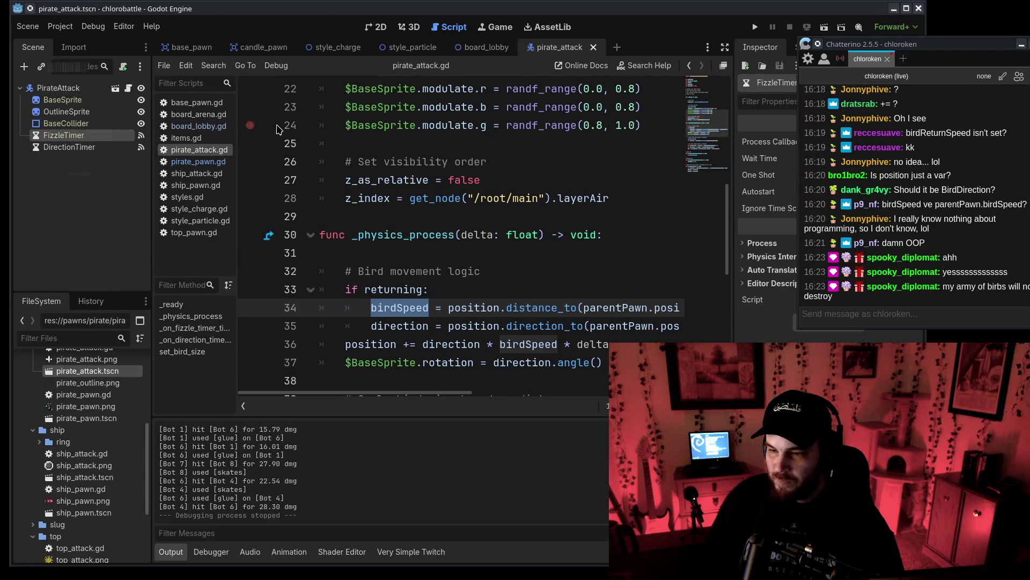
{"action": "left_click", "coordinate": [81, 89]}
{"action": "scroll", "coordinate": [242, 169], "scroll_direction": "up", "scroll_amount": 7}
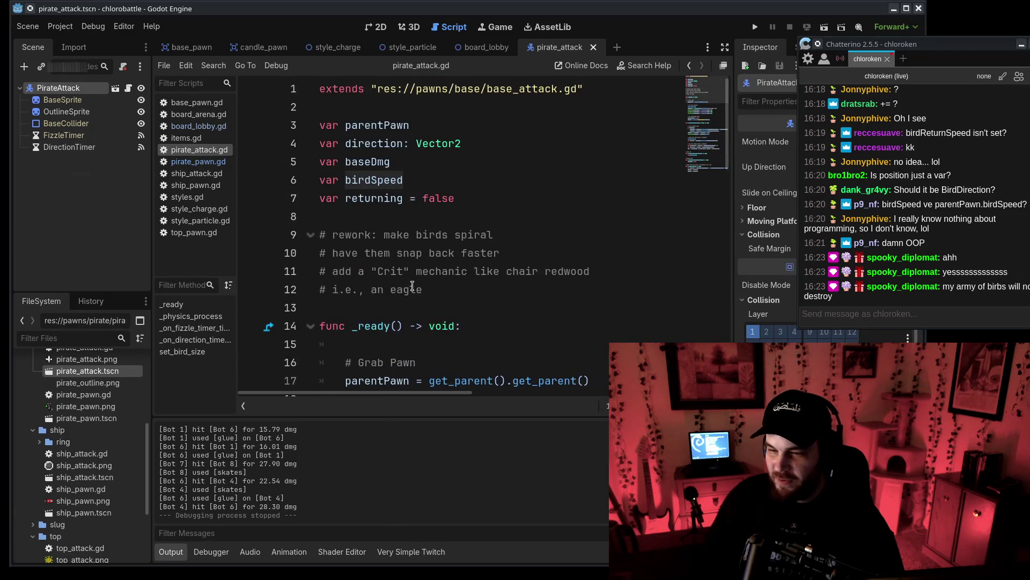
Review pirate_pawn.gd's bird variables, reselect FizzleTimer (Wait Time 2.5, Autostart on), and run the game.
{"action": "left_click", "coordinate": [198, 161]}
{"action": "scroll", "coordinate": [398, 289], "scroll_direction": "up", "scroll_amount": 5}
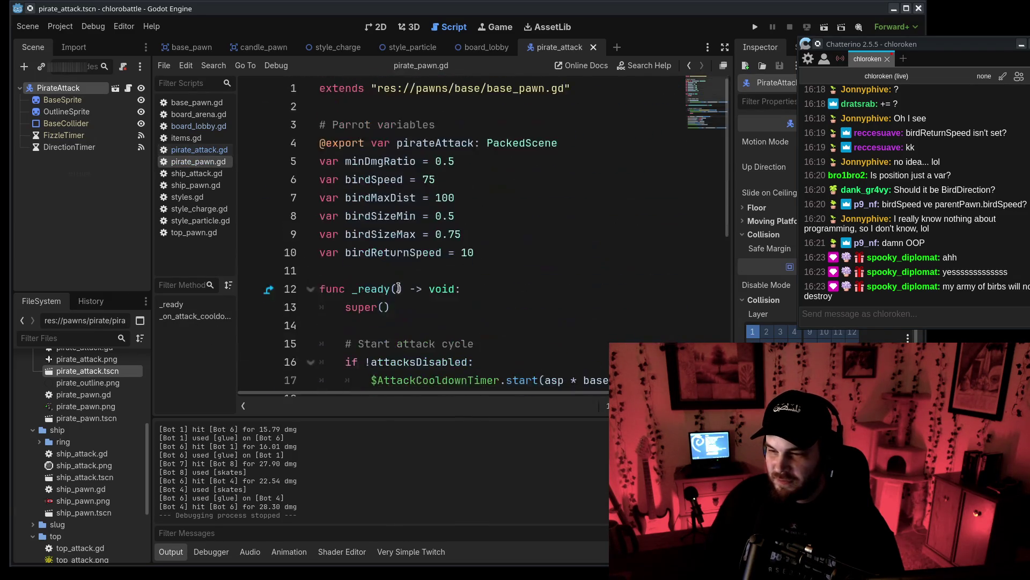
{"action": "left_click", "coordinate": [550, 237]}
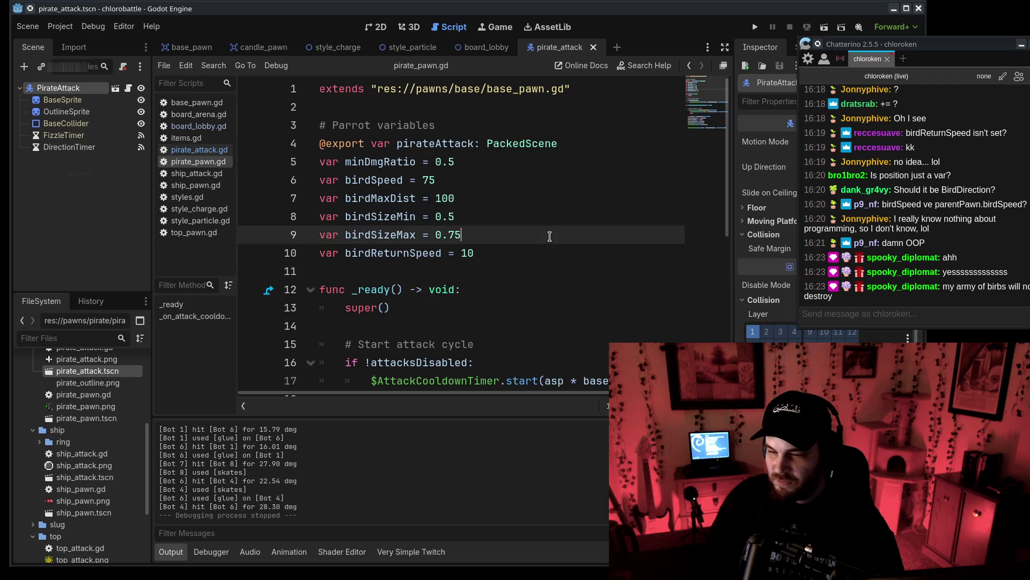
{"action": "left_click", "coordinate": [194, 138]}
{"action": "left_click", "coordinate": [199, 150]}
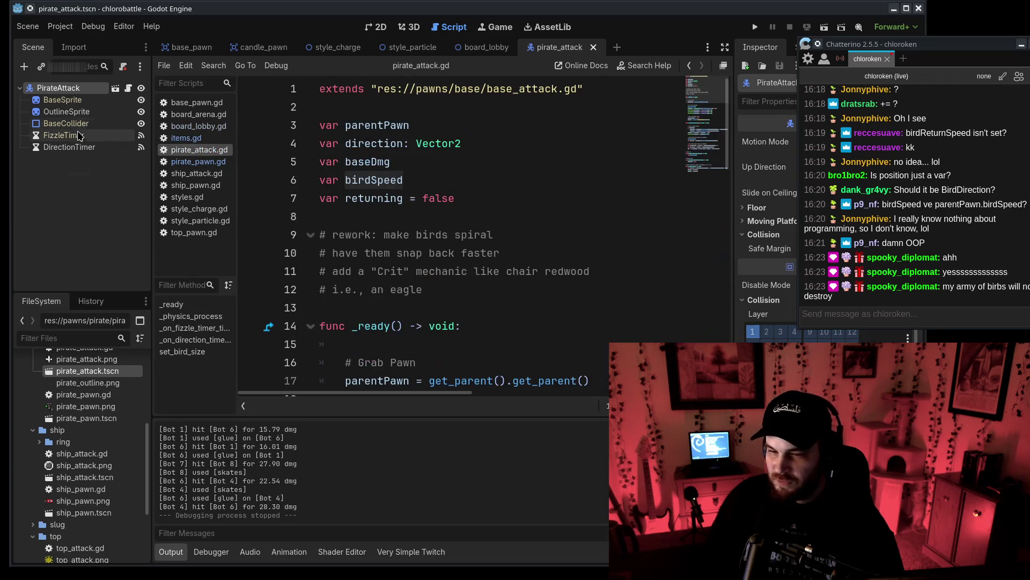
{"action": "left_click", "coordinate": [64, 136]}
{"action": "left_click_drag", "start_coordinate": [831, 70], "coordinate": [978, 120]}
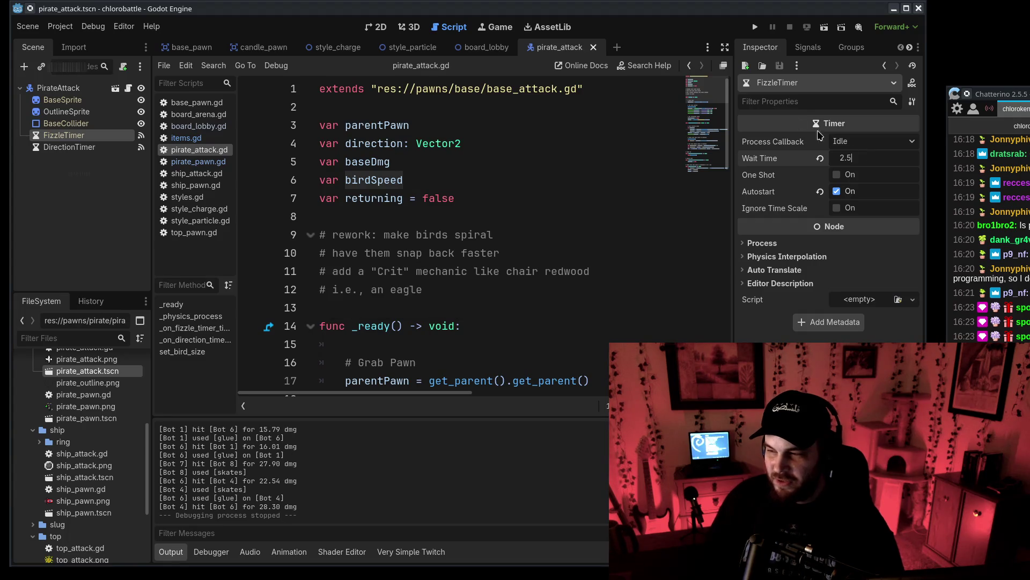
{"action": "left_click", "coordinate": [754, 28]}
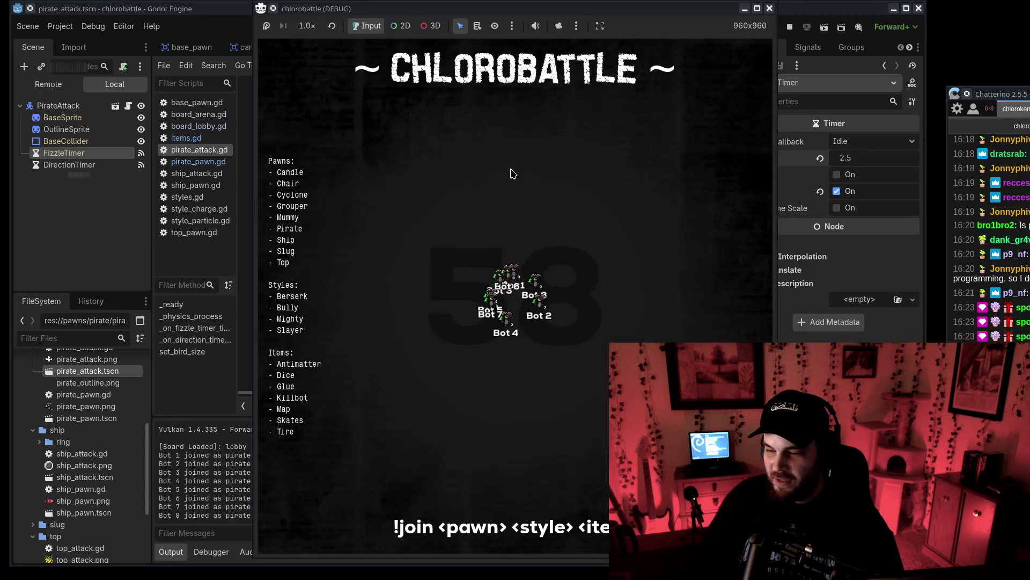
Arrange the game and chat windows to watch the eight bots fight, then close the game.
{"action": "left_click_drag", "start_coordinate": [408, 8], "coordinate": [287, 8]}
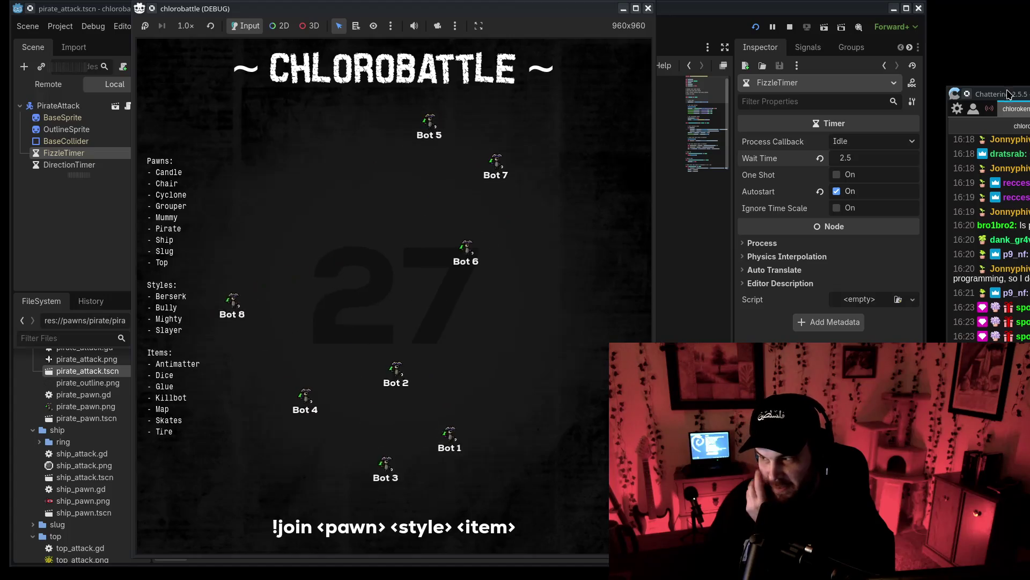
{"action": "left_click_drag", "start_coordinate": [1009, 94], "coordinate": [849, 49]}
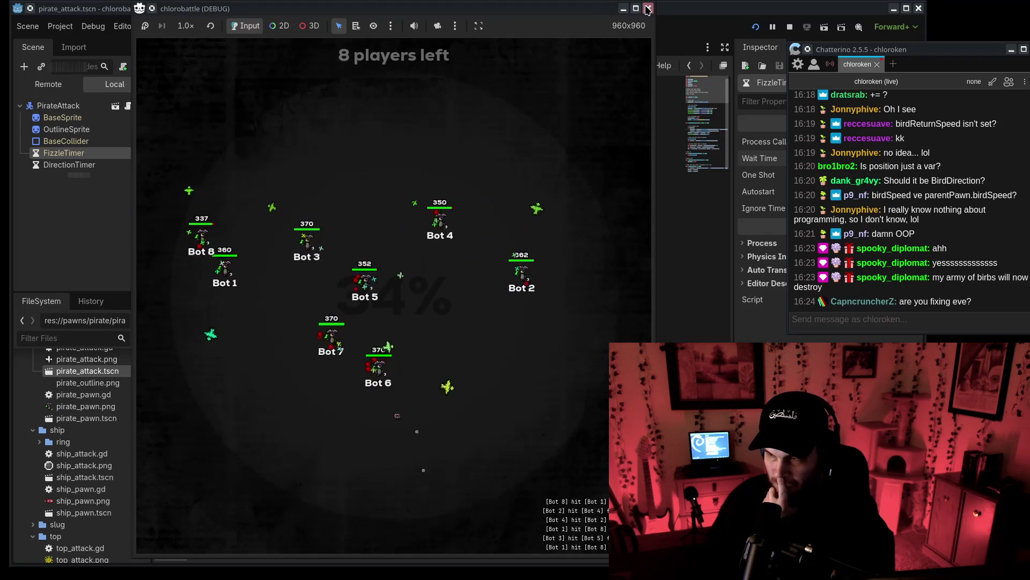
{"action": "left_click", "coordinate": [648, 9]}
Change FizzleTimer's Wait Time from 2.5 to 2.25, rerun the eight-bot game, then stop it.
{"action": "scroll", "coordinate": [605, 266], "scroll_direction": "down", "scroll_amount": 7}
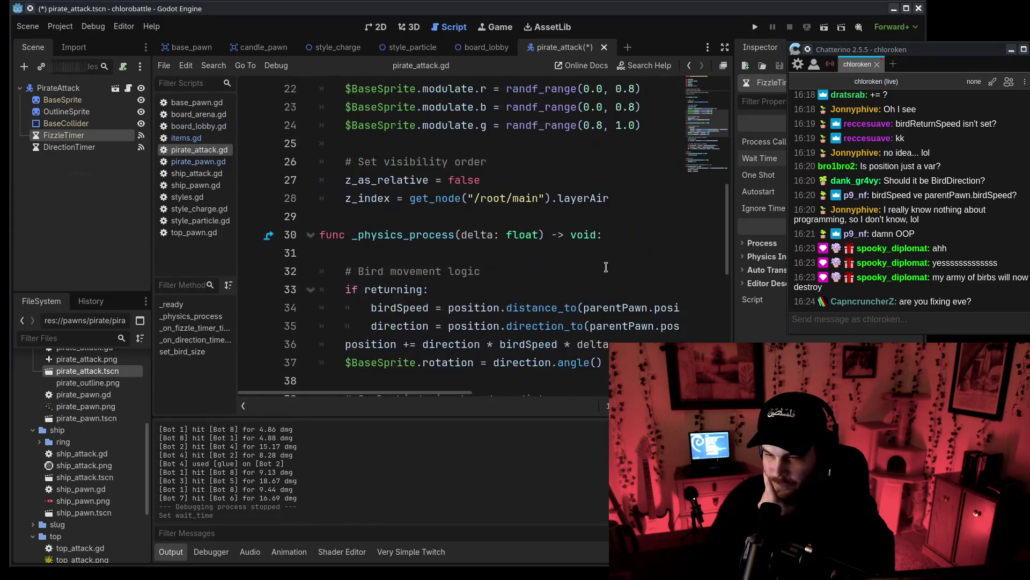
{"action": "scroll", "coordinate": [606, 266], "scroll_direction": "down", "scroll_amount": 6}
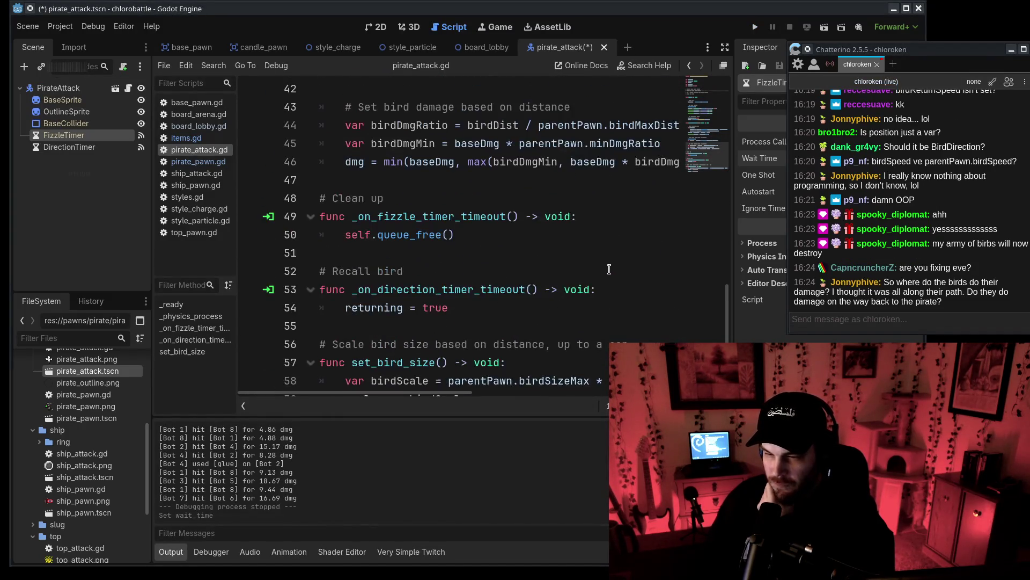
{"action": "left_click_drag", "start_coordinate": [869, 45], "coordinate": [974, 59]}
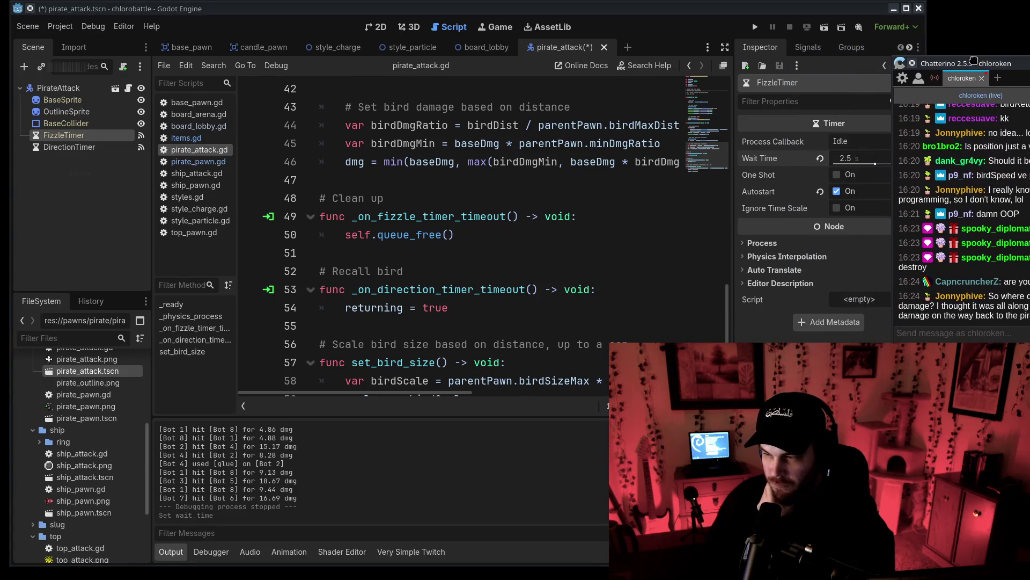
{"action": "left_click", "coordinate": [877, 160]}
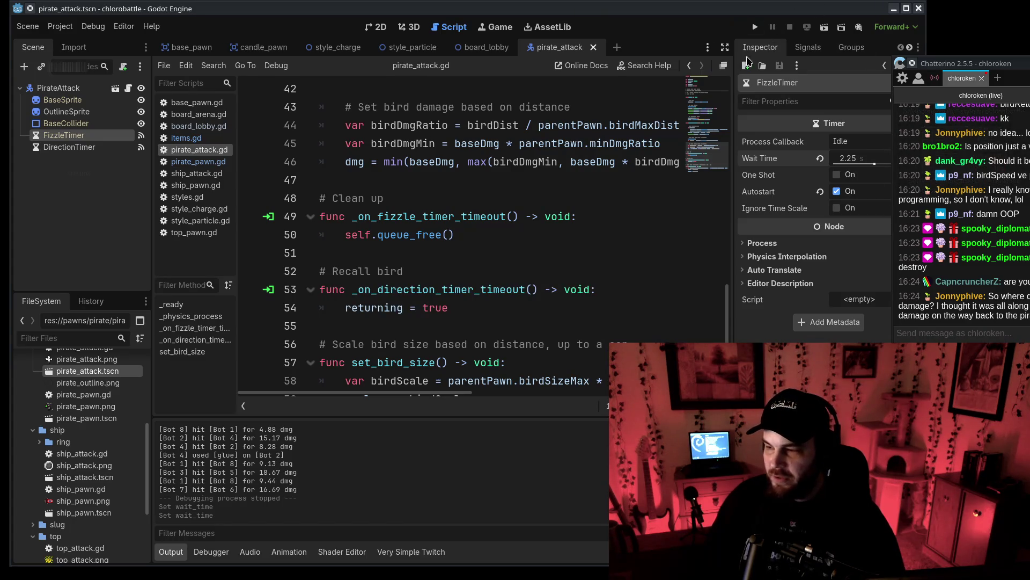
{"action": "left_click", "coordinate": [755, 27]}
{"action": "left_click_drag", "start_coordinate": [989, 60], "coordinate": [859, 53]}
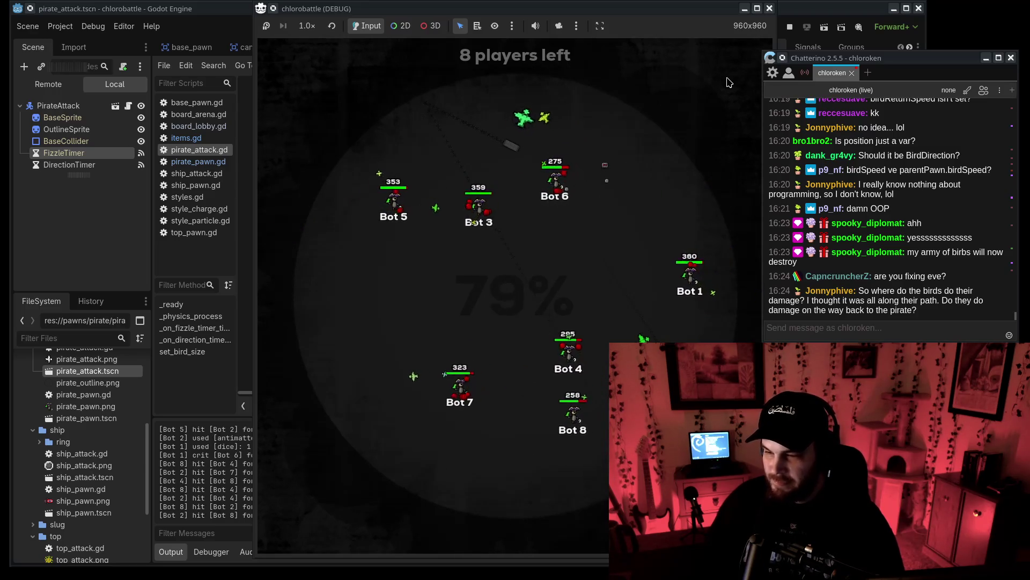
{"action": "left_click", "coordinate": [790, 26]}
Save board_lobby.gd with the 'for i in 8' random-bot loop commented out.
{"action": "scroll", "coordinate": [691, 148], "scroll_direction": "up", "scroll_amount": 10}
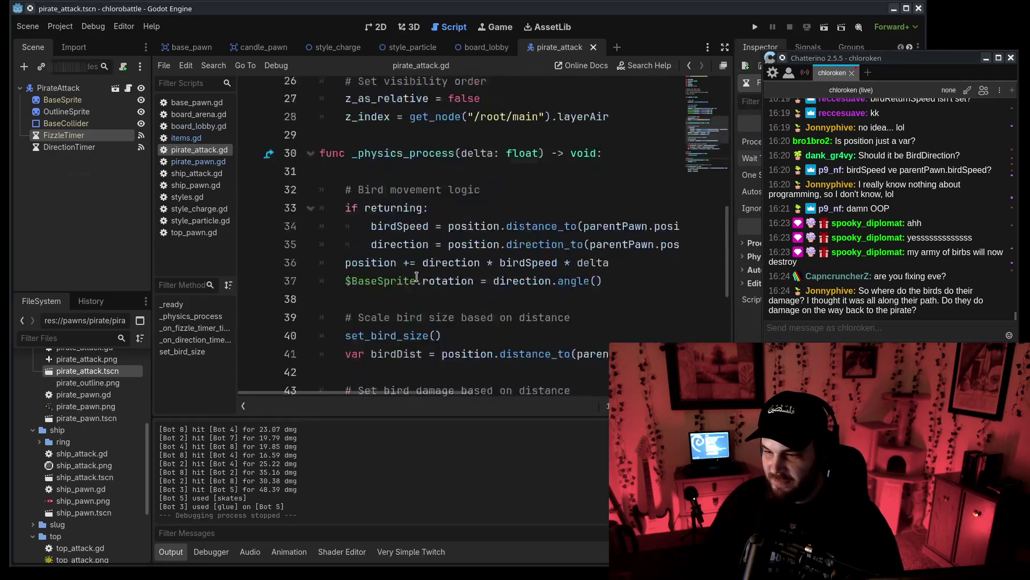
{"action": "left_click", "coordinate": [201, 116]}
{"action": "left_click", "coordinate": [199, 127]}
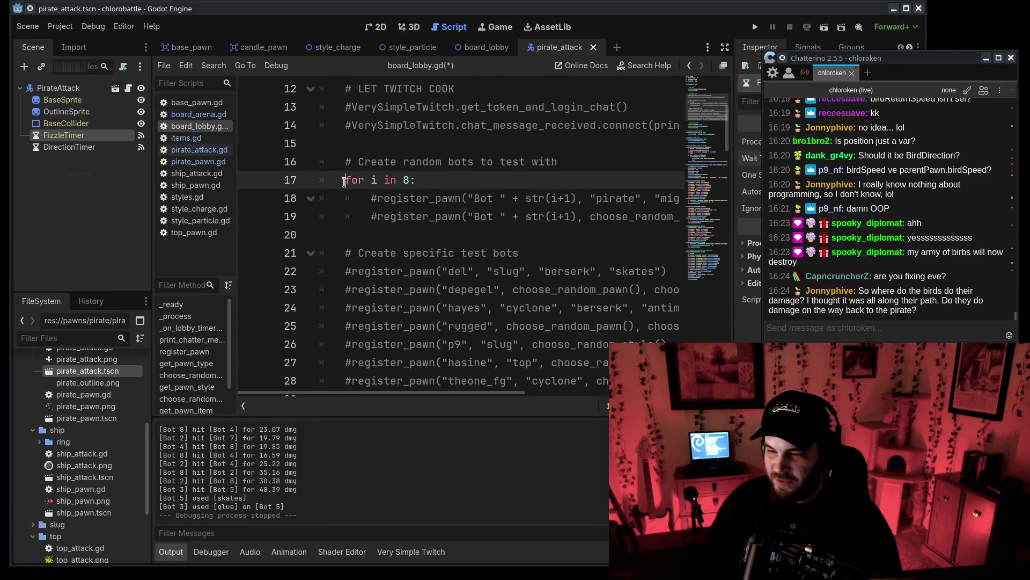
{"action": "key", "text": "ctrl+s"}
Browse the open scripts, then show the base_pawn scene in the 2D view.
{"action": "left_click", "coordinate": [199, 150]}
{"action": "left_click", "coordinate": [201, 160]}
{"action": "left_click", "coordinate": [199, 138]}
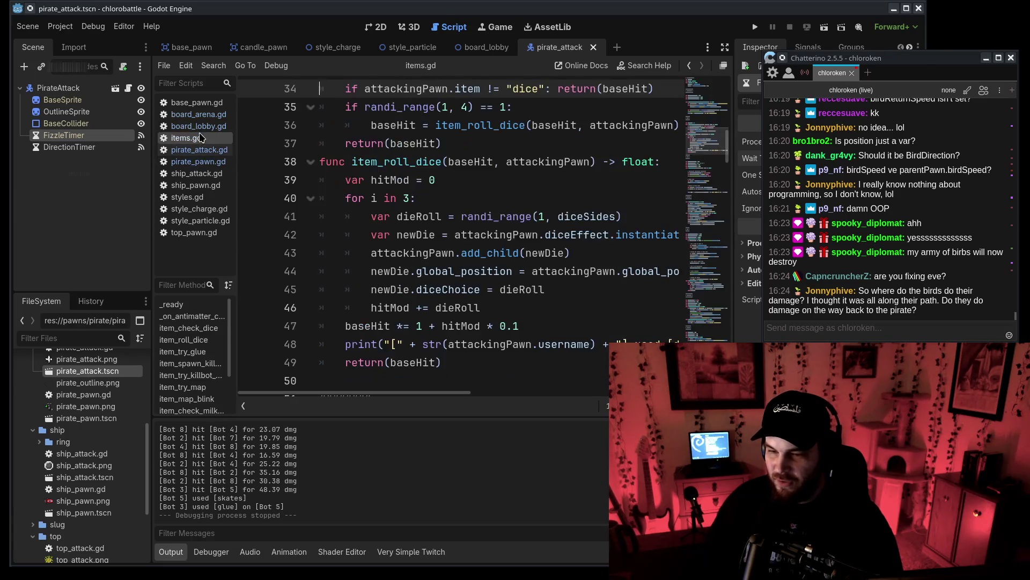
{"action": "left_click", "coordinate": [204, 114]}
{"action": "left_click", "coordinate": [200, 126]}
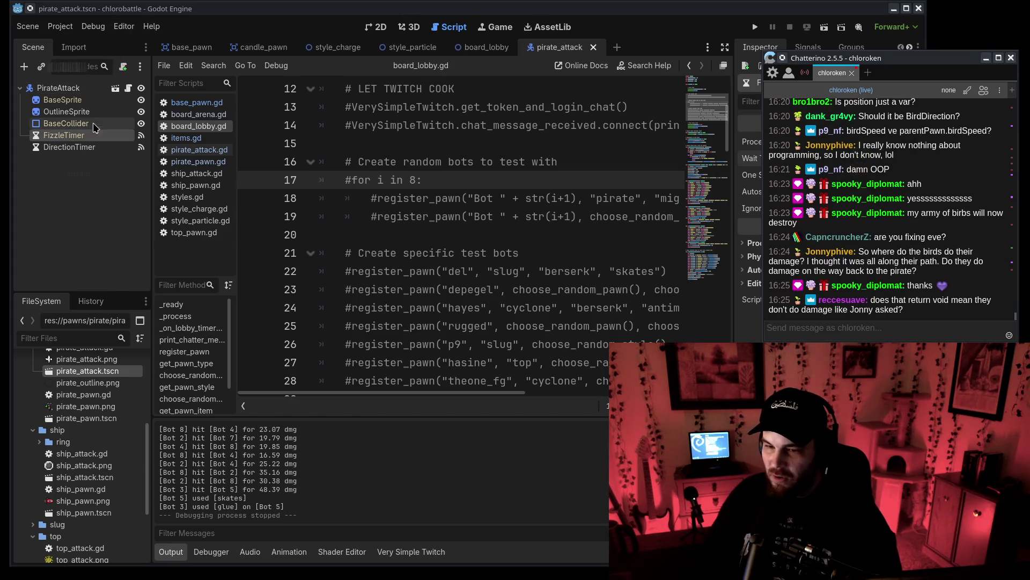
{"action": "left_click", "coordinate": [191, 48]}
{"action": "left_click", "coordinate": [379, 28]}
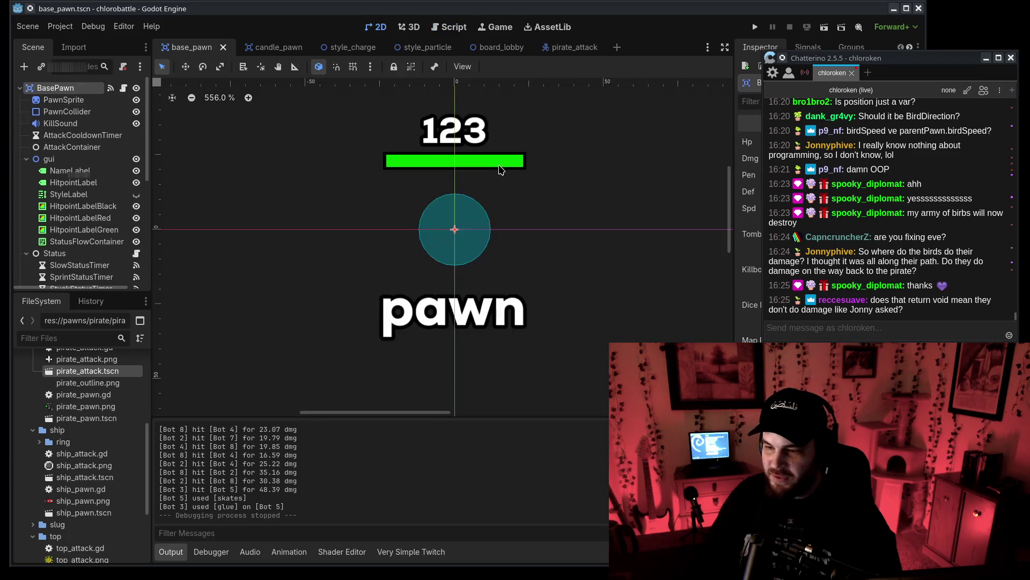
Zoom the base_pawn canvas, then bring up the pirate_attack scene.
{"action": "scroll", "coordinate": [470, 232], "scroll_direction": "up", "scroll_amount": 3}
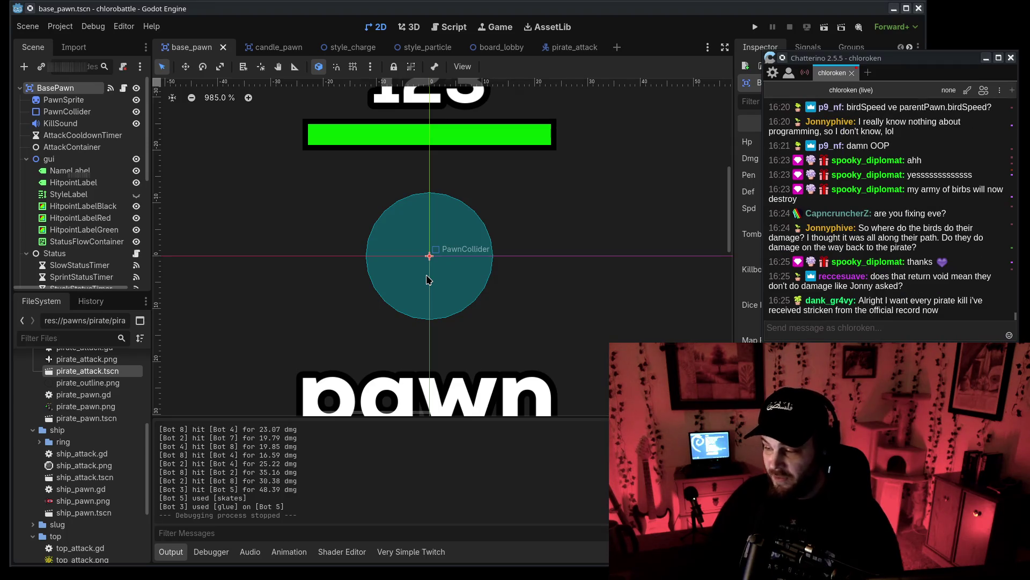
{"action": "scroll", "coordinate": [429, 204], "scroll_direction": "up", "scroll_amount": 1}
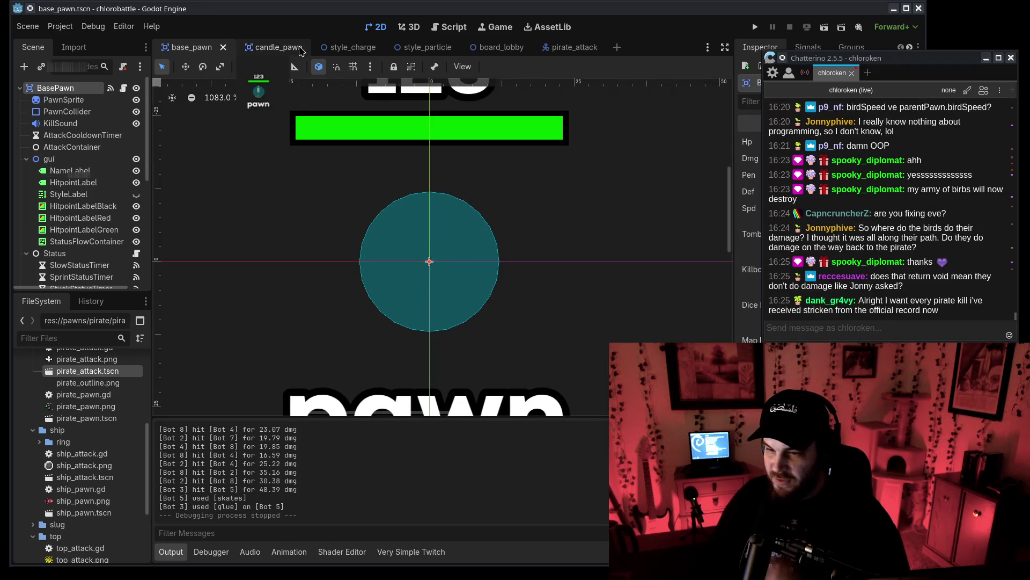
{"action": "left_click", "coordinate": [575, 49]}
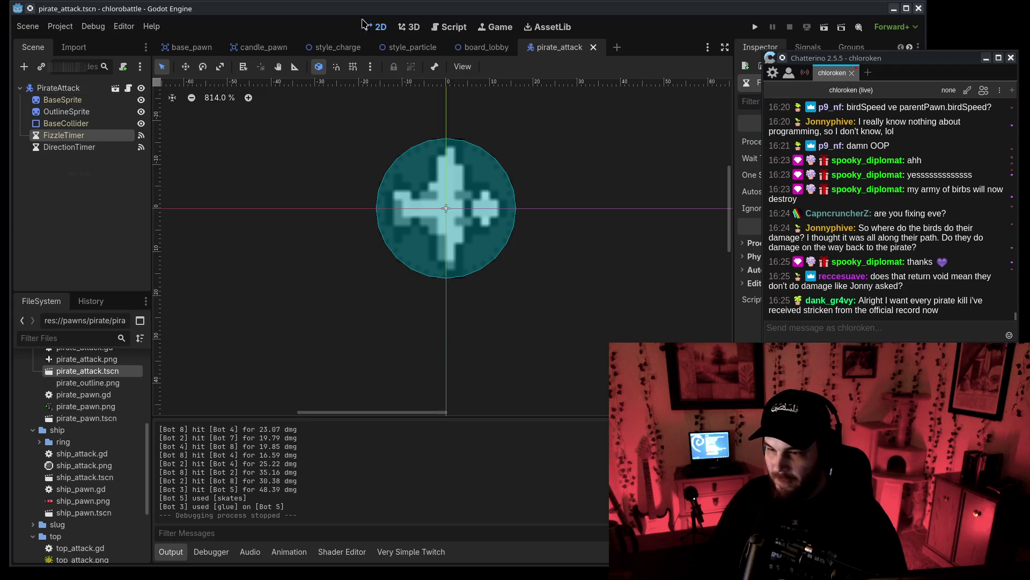
{"action": "scroll", "coordinate": [499, 235], "scroll_direction": "up", "scroll_amount": 5}
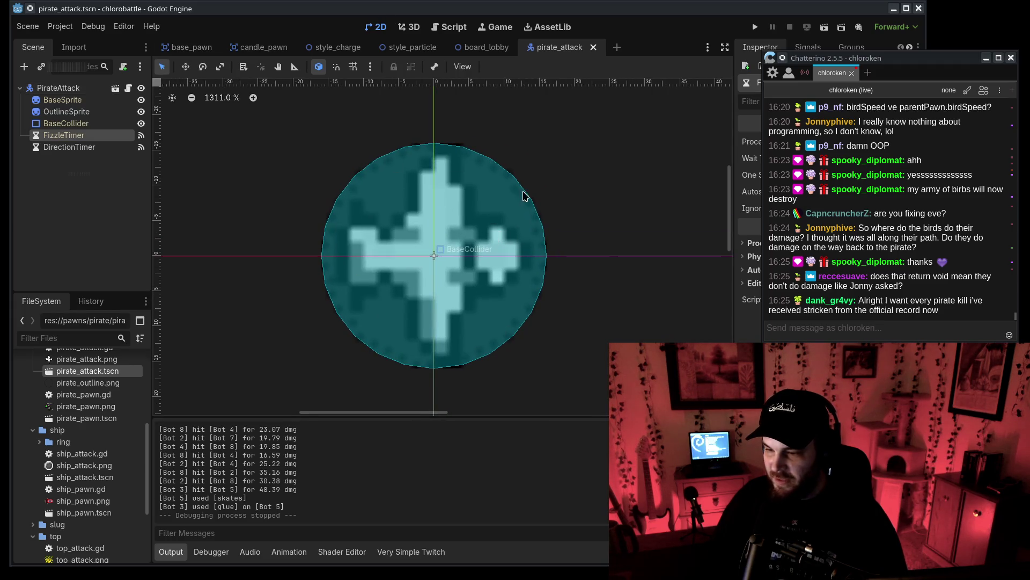
{"action": "scroll", "coordinate": [482, 255], "scroll_direction": "down", "scroll_amount": 5}
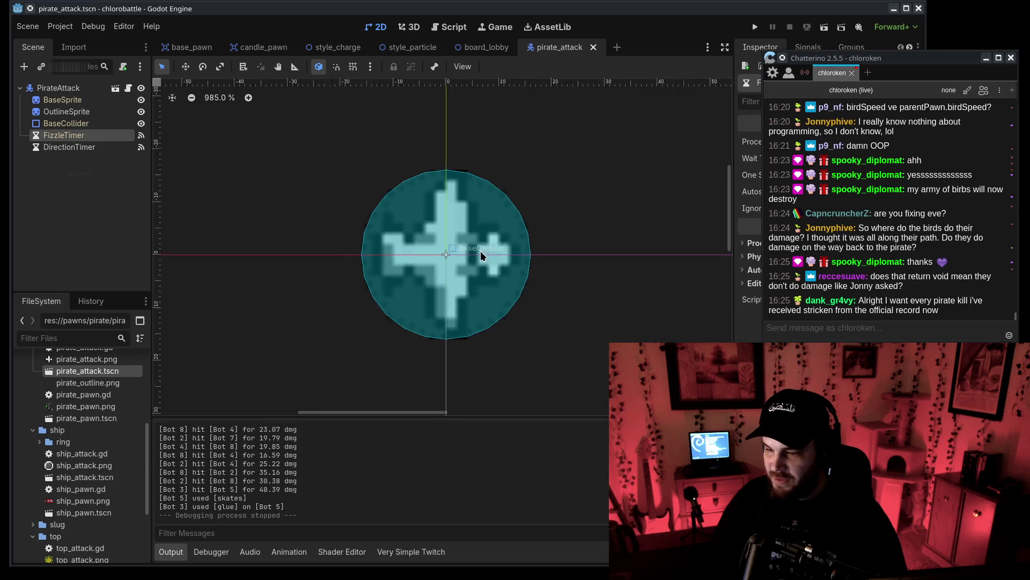
Try enlarging the bird's BaseCollider radius, then undo to keep its original size.
{"action": "left_click", "coordinate": [487, 262]}
{"action": "left_click_drag", "start_coordinate": [502, 258], "coordinate": [654, 263]}
{"action": "key", "text": "ctrl+z"}
{"action": "scroll", "coordinate": [499, 295], "scroll_direction": "up", "scroll_amount": 6}
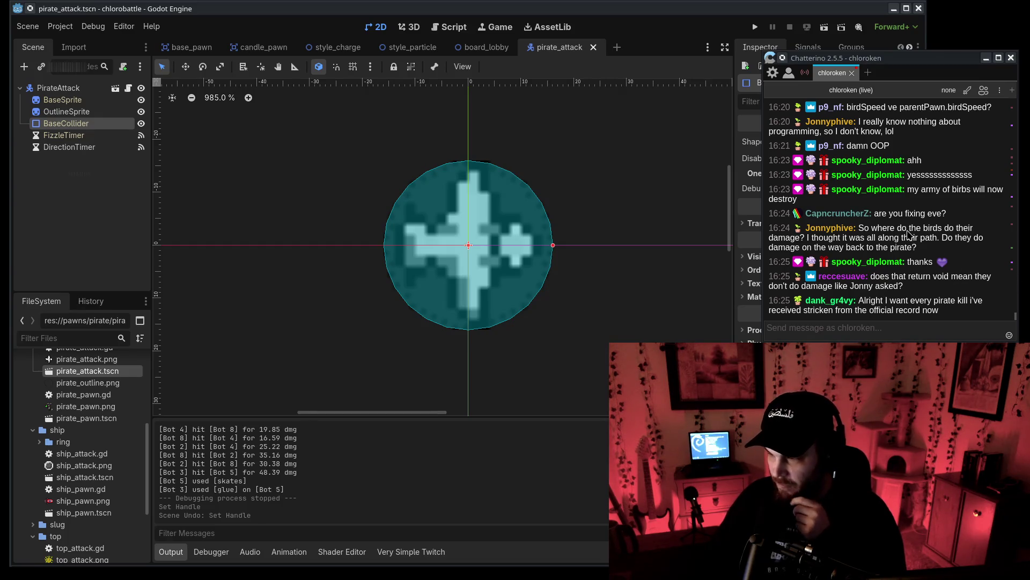
{"action": "left_click", "coordinate": [927, 238]}
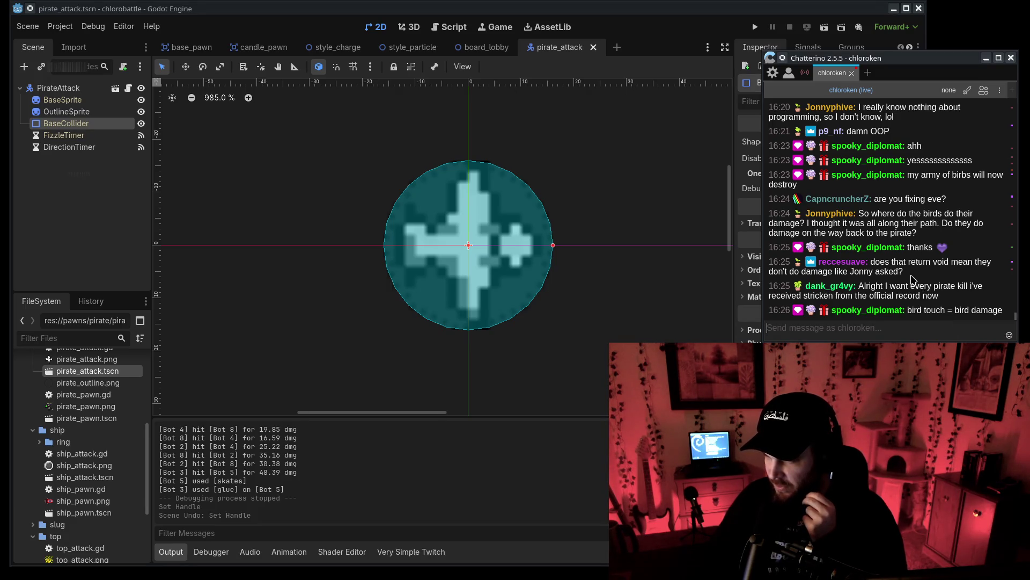
{"action": "left_click", "coordinate": [455, 29]}
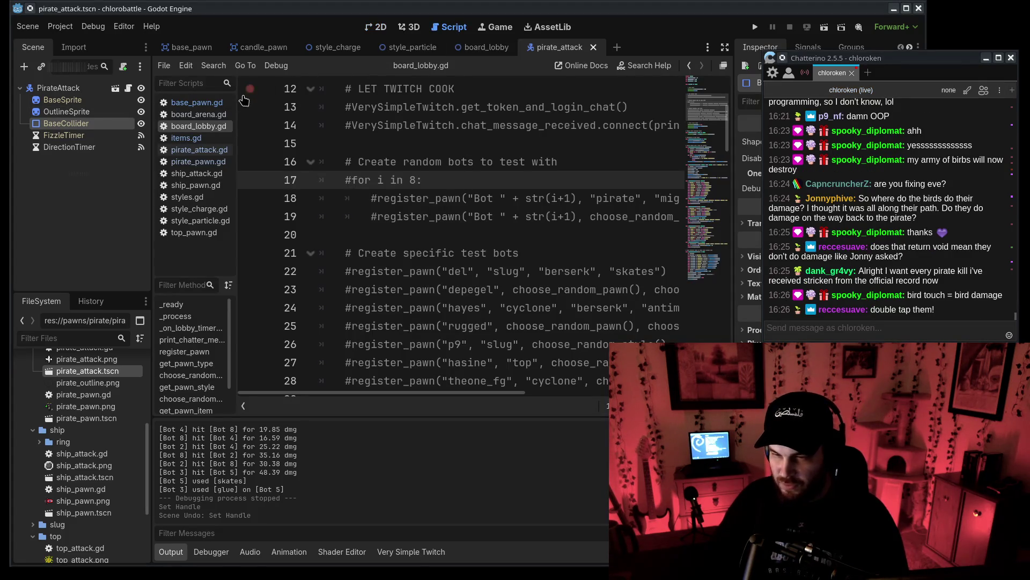
Bring up pirate_attack.gd and flip between it and pirate_pawn.gd.
{"action": "left_click", "coordinate": [199, 150]}
{"action": "scroll", "coordinate": [411, 232], "scroll_direction": "down", "scroll_amount": 5, "text": "ctrl"}
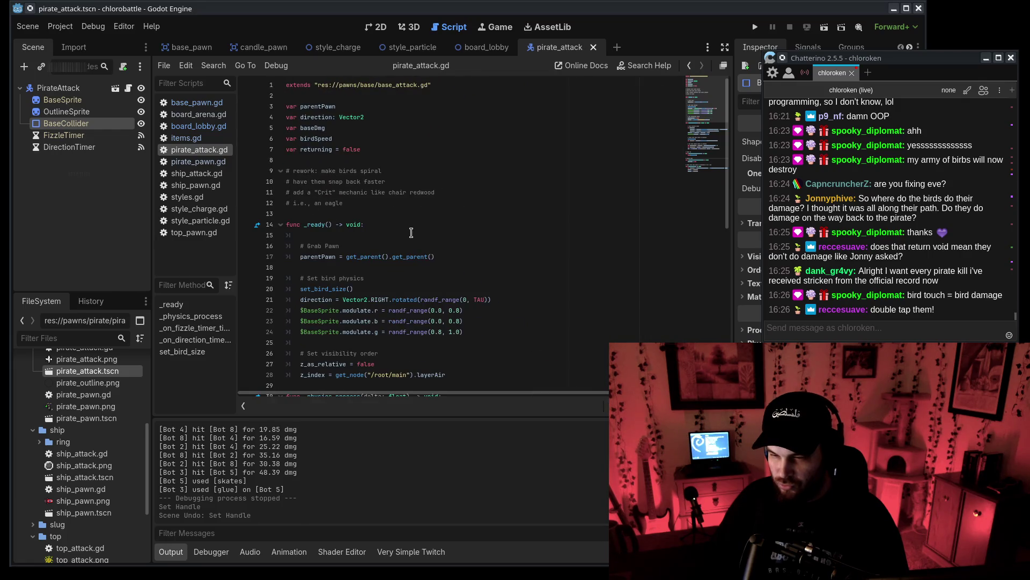
{"action": "scroll", "coordinate": [411, 232], "scroll_direction": "up", "scroll_amount": 2, "text": "ctrl"}
{"action": "key", "text": "ctrl+shift+period"}
{"action": "key", "text": "ctrl+shift+comma"}
{"action": "key", "text": "ctrl+shift+period"}
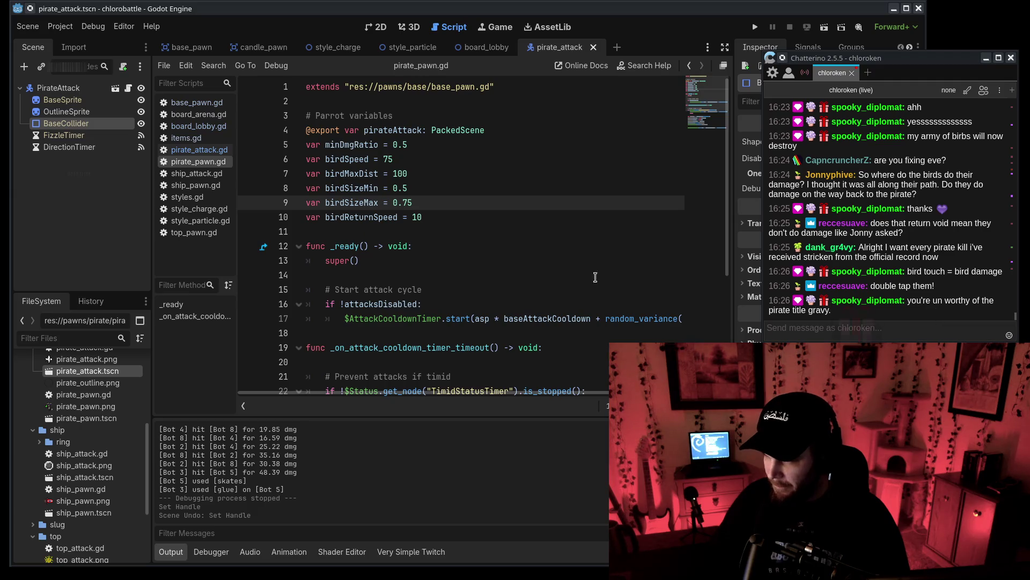
{"action": "scroll", "coordinate": [595, 277], "scroll_direction": "down", "scroll_amount": 5}
{"action": "scroll", "coordinate": [376, 221], "scroll_direction": "up", "scroll_amount": 5}
Inspect the attack cooldown timer call, then return to pirate_attack.gd's _physics_process.
{"action": "left_click_drag", "start_coordinate": [365, 234], "coordinate": [399, 235]}
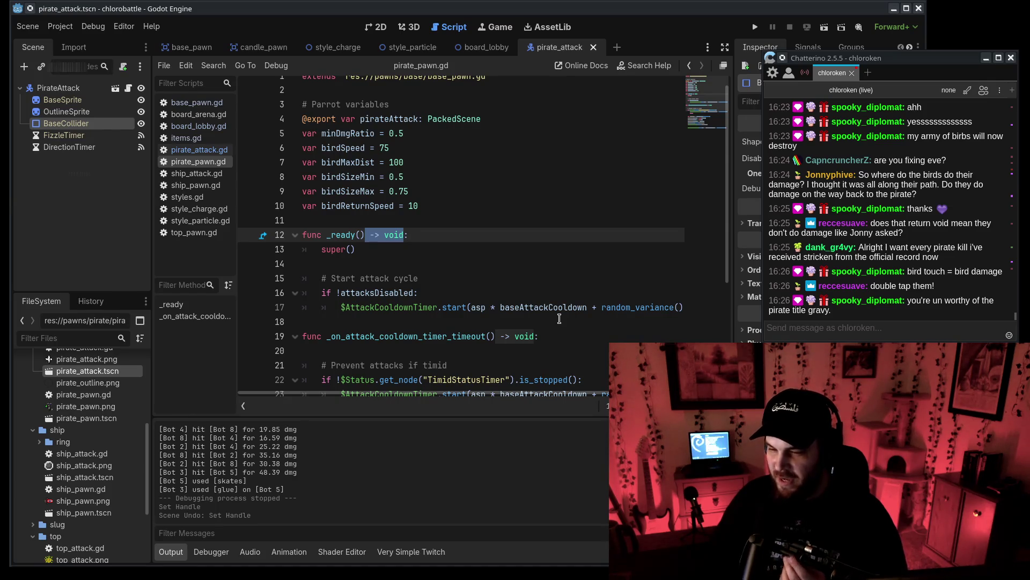
{"action": "left_click_drag", "start_coordinate": [321, 278], "coordinate": [683, 307]}
{"action": "left_click", "coordinate": [672, 307]}
{"action": "scroll", "coordinate": [605, 336], "scroll_direction": "down", "scroll_amount": 4}
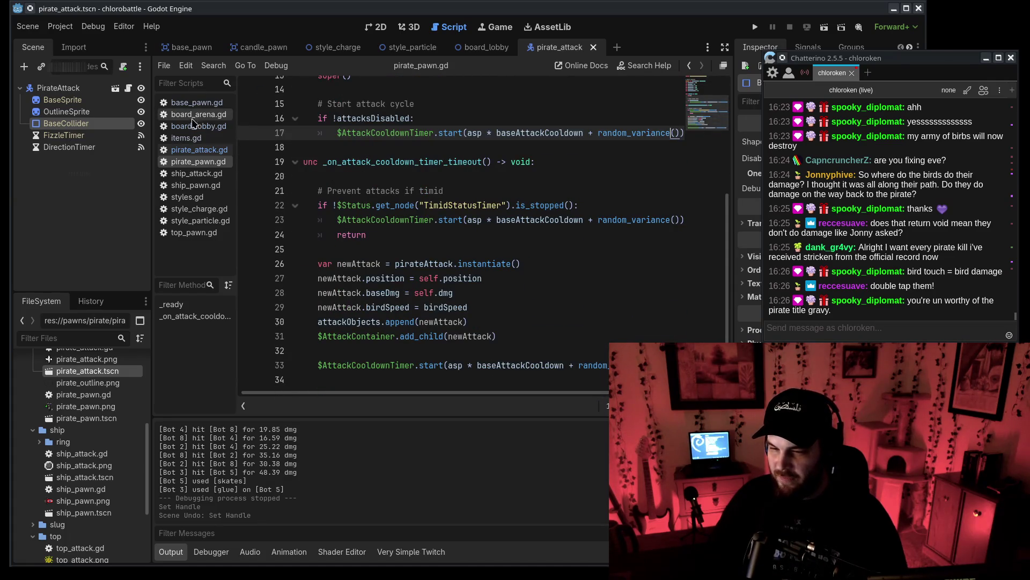
{"action": "left_click", "coordinate": [194, 150]}
{"action": "scroll", "coordinate": [483, 274], "scroll_direction": "down", "scroll_amount": 7}
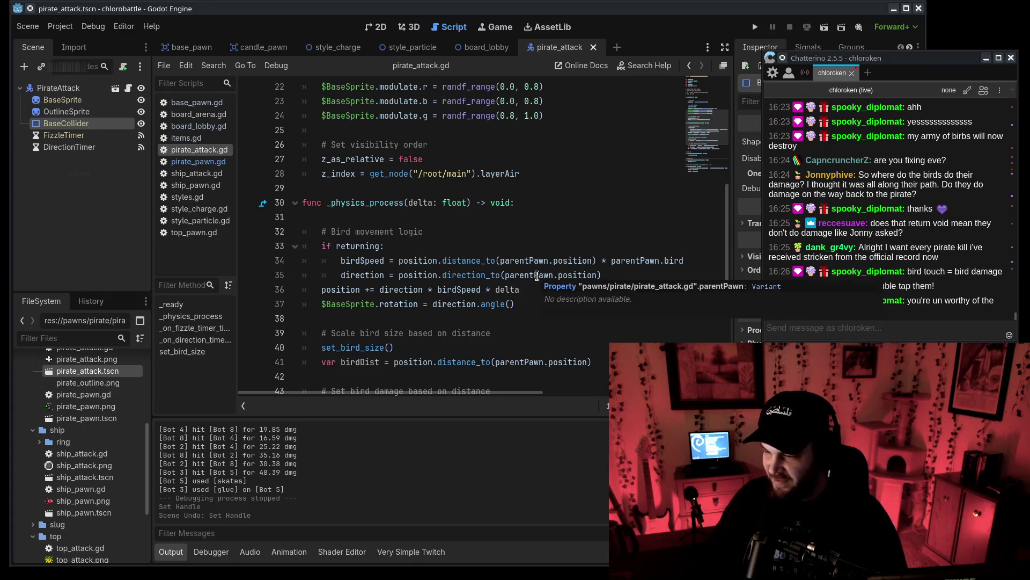
{"action": "left_click", "coordinate": [957, 325]}
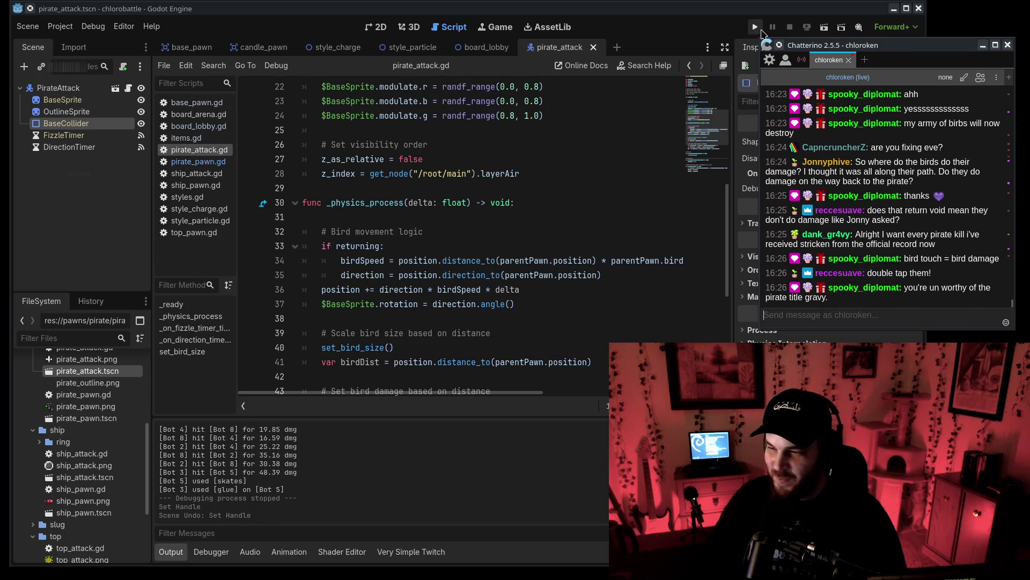
Launch a test run and send a candle berserker glue join command in the chat.
{"action": "left_click", "coordinate": [756, 30]}
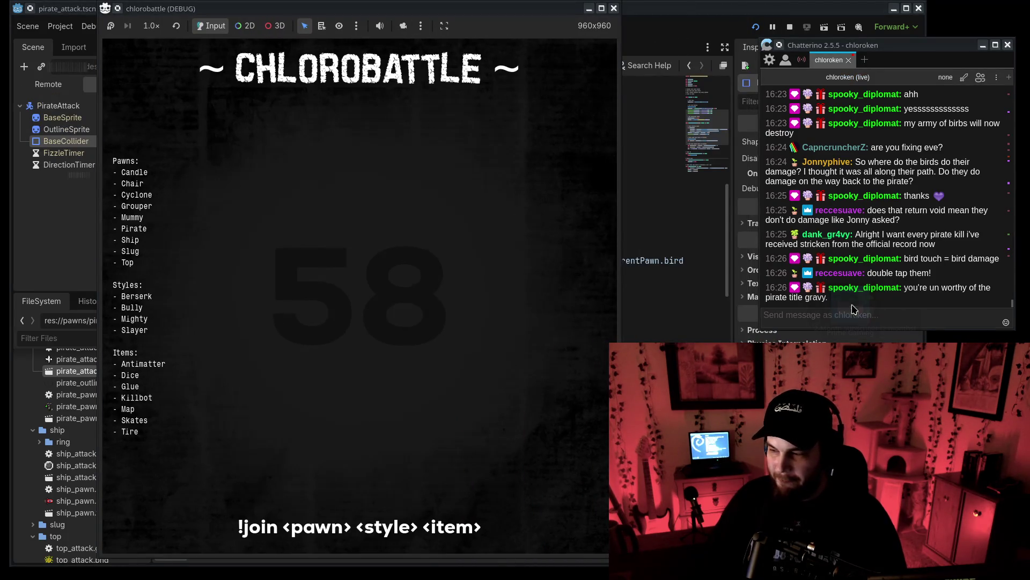
{"action": "left_click", "coordinate": [861, 310]}
{"action": "type", "text": "join candle berserk"}
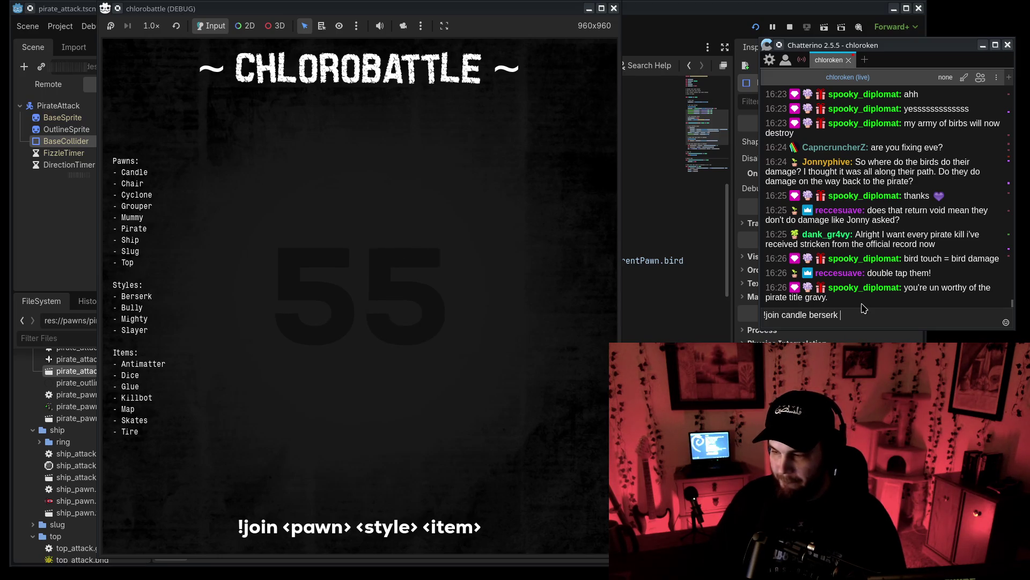
{"action": "key", "text": "BackSpace"}
{"action": "type", "text": "er glue"}
{"action": "key", "text": "Return"}
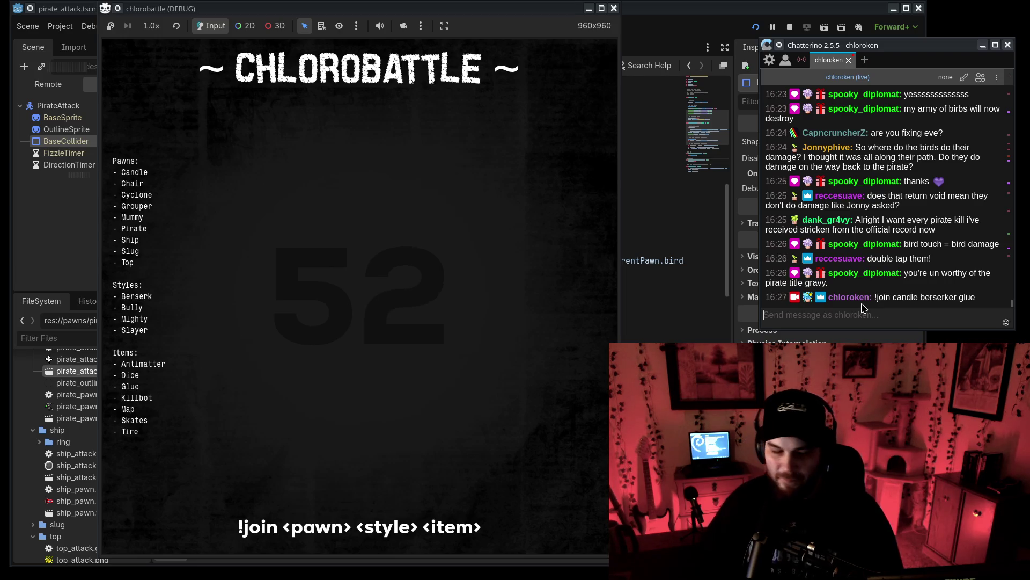
Stop the running game with Alt+F4.
{"action": "key", "text": "alt+Tab"}
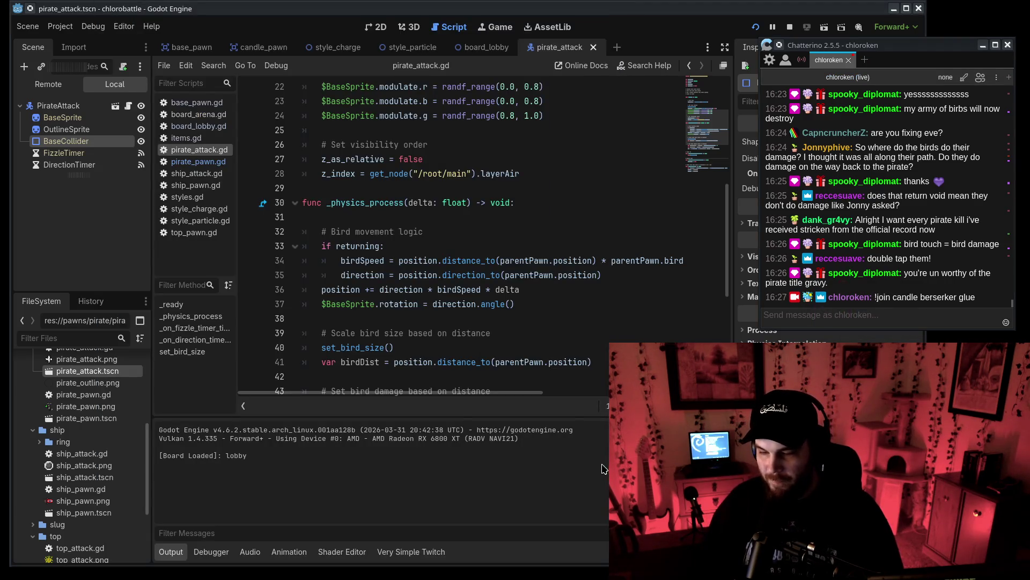
{"action": "key", "text": "alt+Tab"}
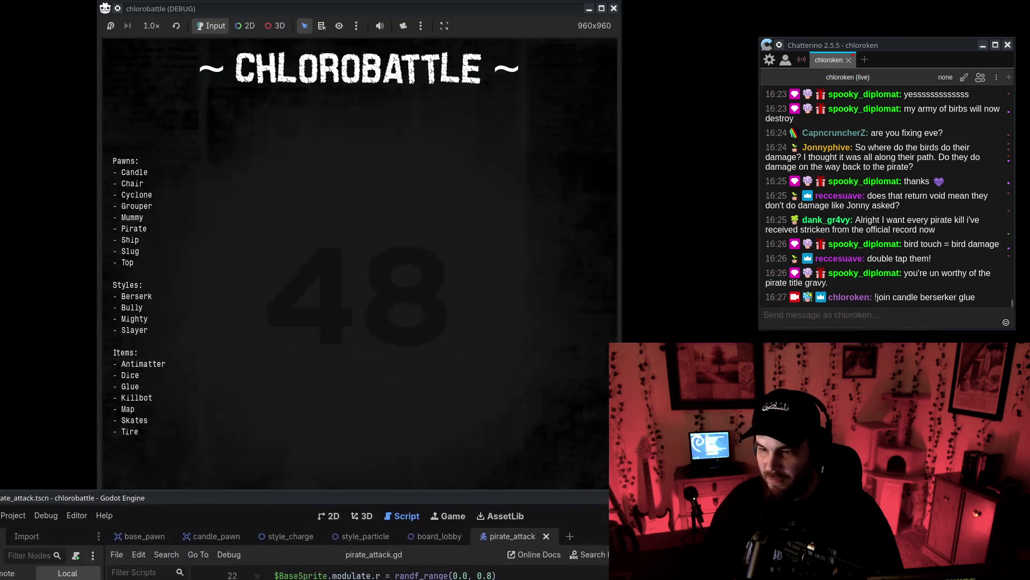
{"action": "key", "text": "alt+F4"}
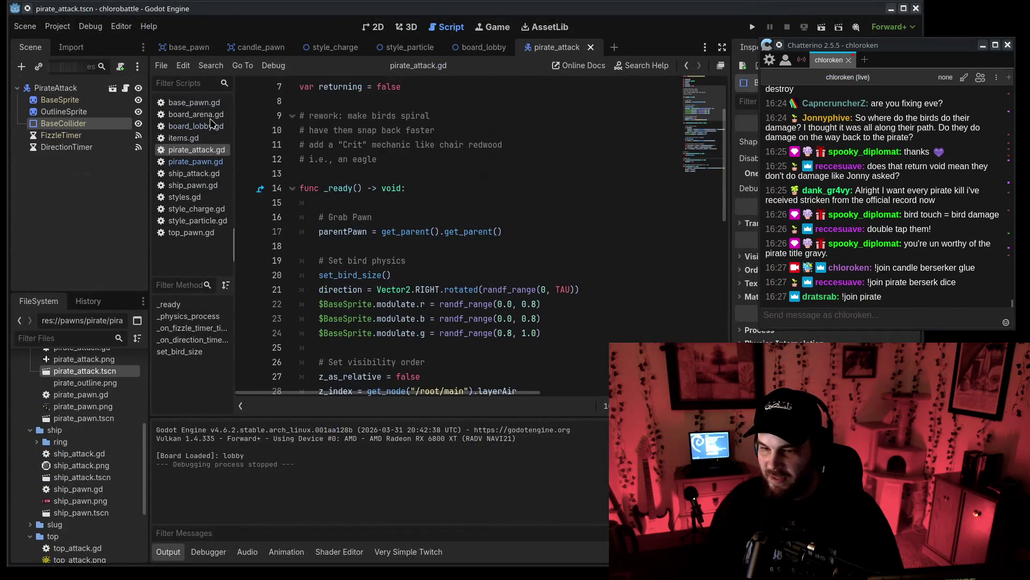
Uncomment the Twitch login and chat message handler lines in board_lobby.gd.
{"action": "left_click", "coordinate": [212, 124]}
{"action": "scroll", "coordinate": [328, 214], "scroll_direction": "up", "scroll_amount": 2}
{"action": "left_click", "coordinate": [327, 190]}
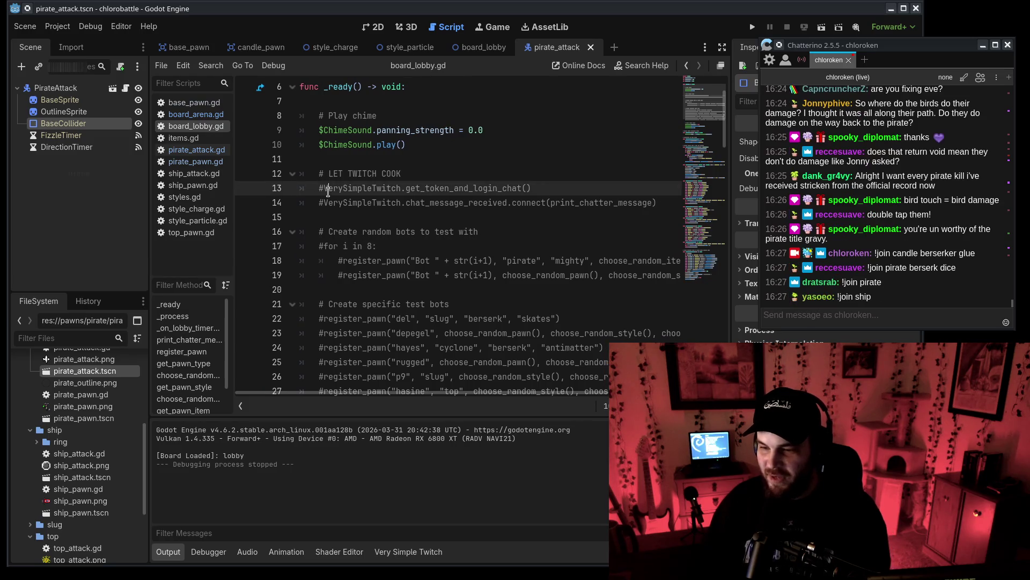
{"action": "key", "text": "ctrl+k"}
{"action": "key", "text": "Down"}
{"action": "key", "text": "ctrl+k"}
Relaunch the game with F5 and resend the previous join message in chat.
{"action": "key", "text": "F5"}
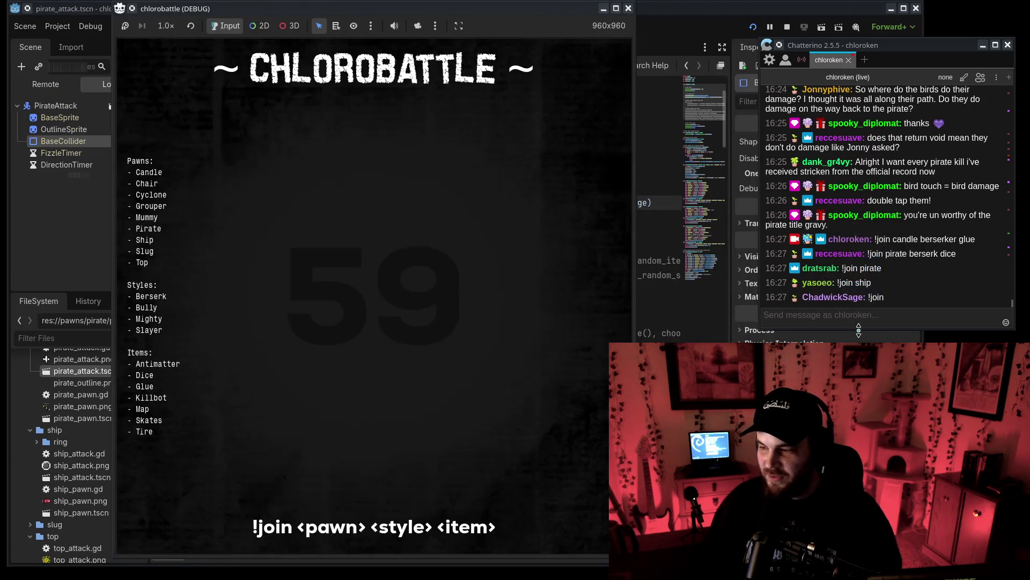
{"action": "left_click", "coordinate": [866, 322]}
{"action": "key", "text": "Up"}
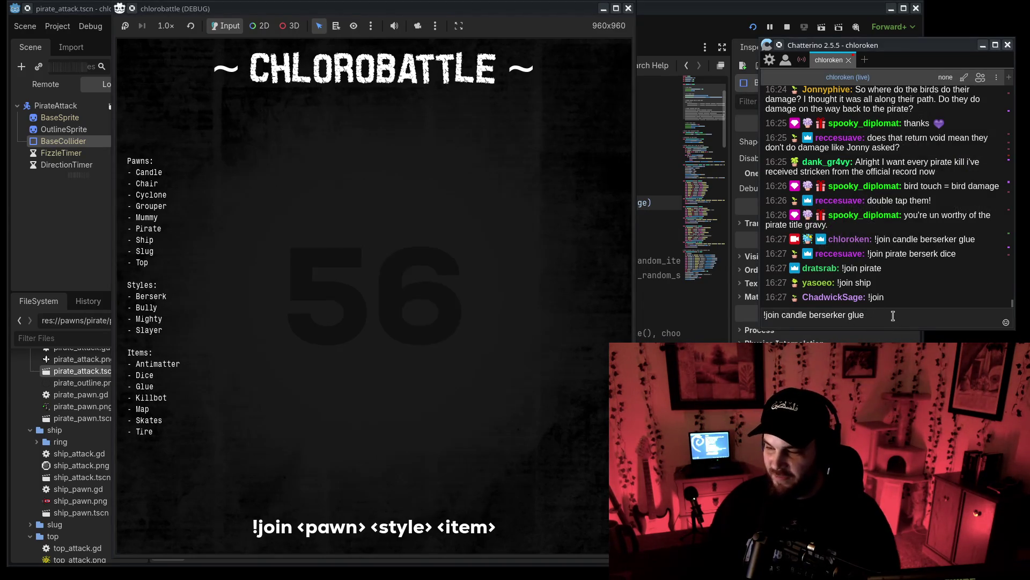
{"action": "key", "text": "Return"}
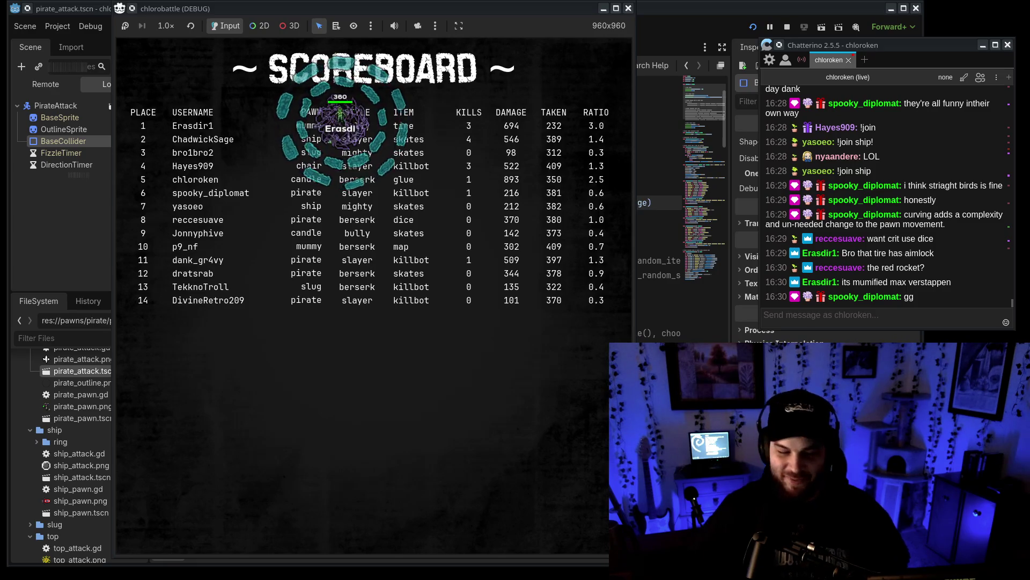
Switch between the chat and game windows, then close the finished game to return to board_lobby.gd.
{"action": "left_click", "coordinate": [892, 284]}
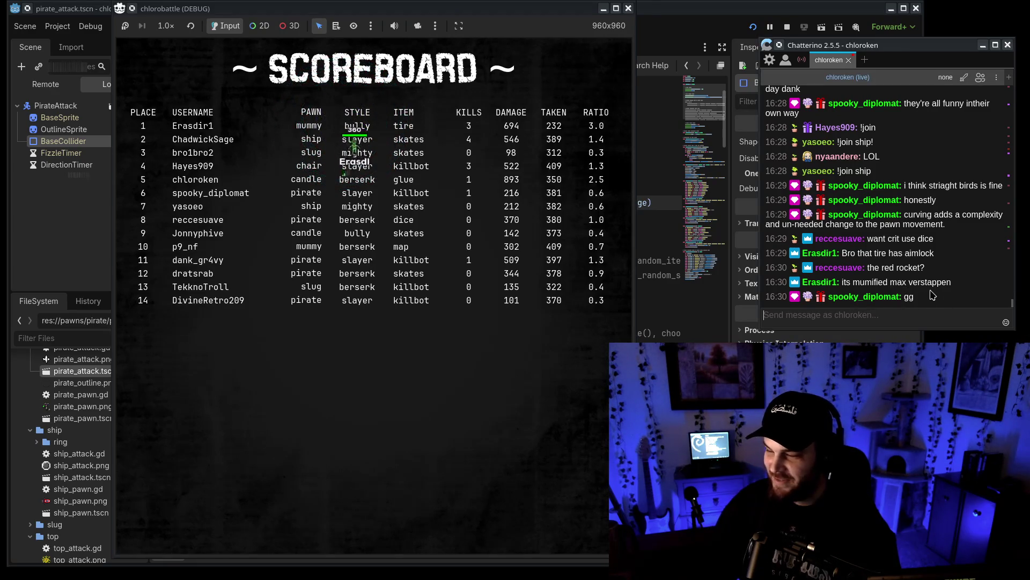
{"action": "left_click", "coordinate": [431, 315]}
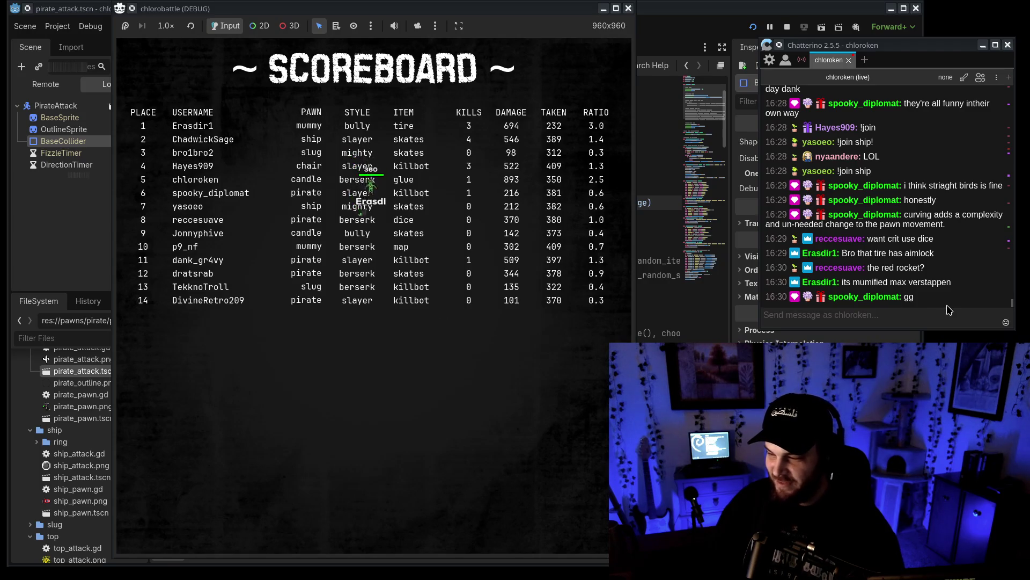
{"action": "double_click", "coordinate": [947, 285]}
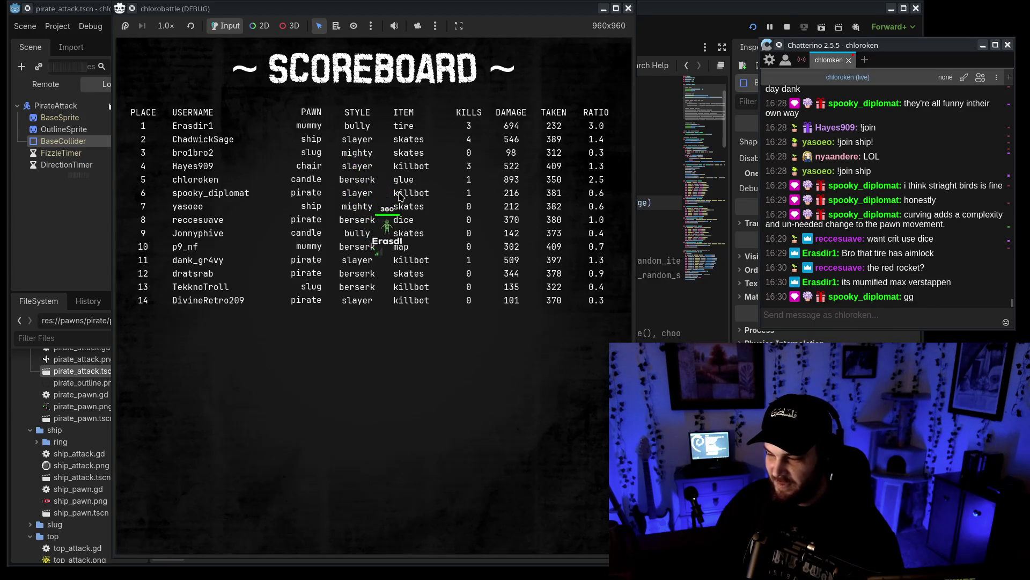
{"action": "left_click", "coordinate": [485, 335]}
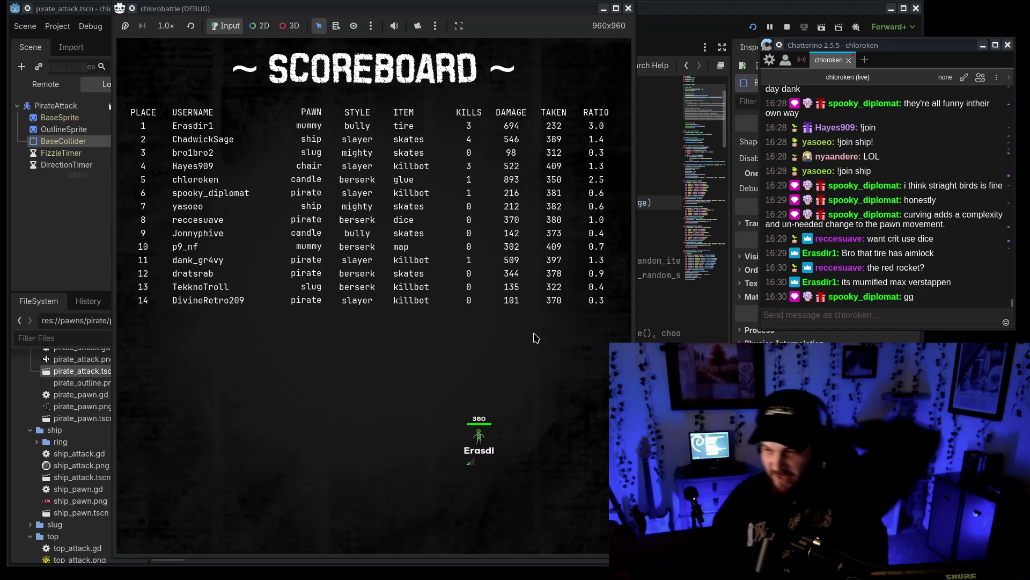
{"action": "left_click", "coordinate": [628, 8]}
{"action": "scroll", "coordinate": [96, 462], "scroll_direction": "up", "scroll_amount": 5}
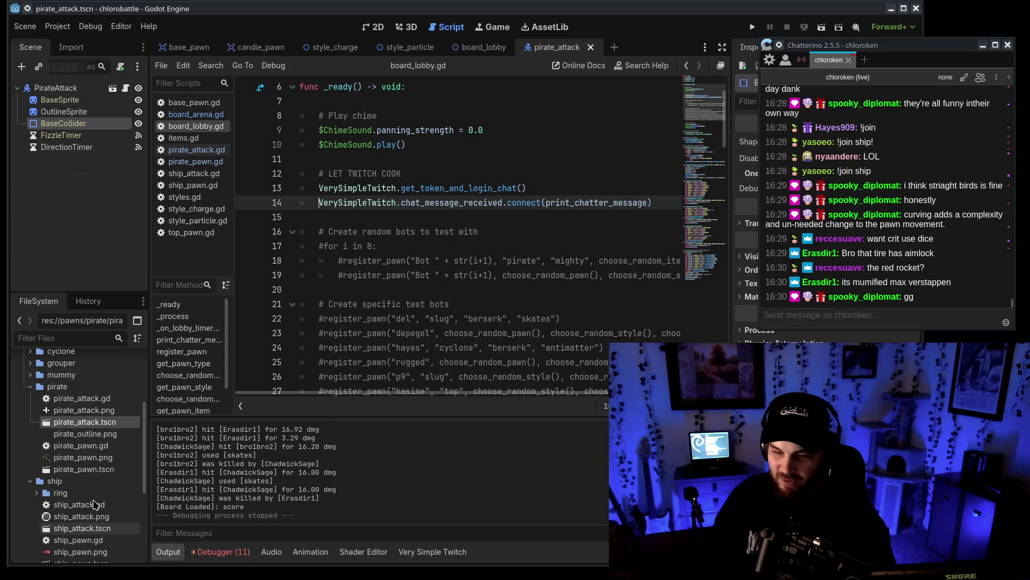
Expand the pawns/chair folder and inspect chair_attack.png in Aseprite before closing it.
{"action": "left_click", "coordinate": [99, 466]}
{"action": "double_click", "coordinate": [99, 466]}
{"action": "scroll", "coordinate": [99, 461], "scroll_direction": "down", "scroll_amount": 3}
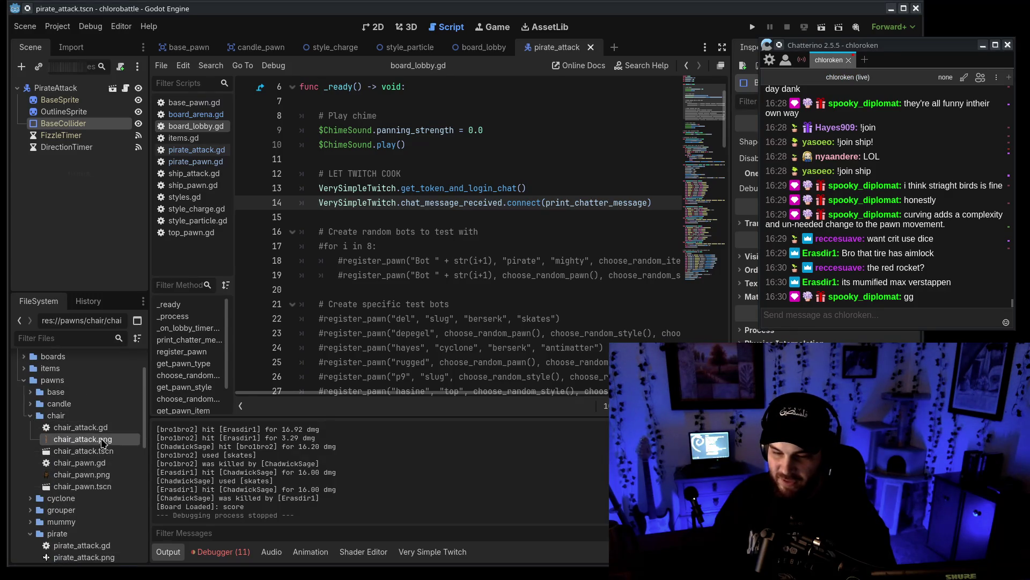
{"action": "double_click", "coordinate": [103, 439]}
{"action": "scroll", "coordinate": [547, 298], "scroll_direction": "up", "scroll_amount": 5}
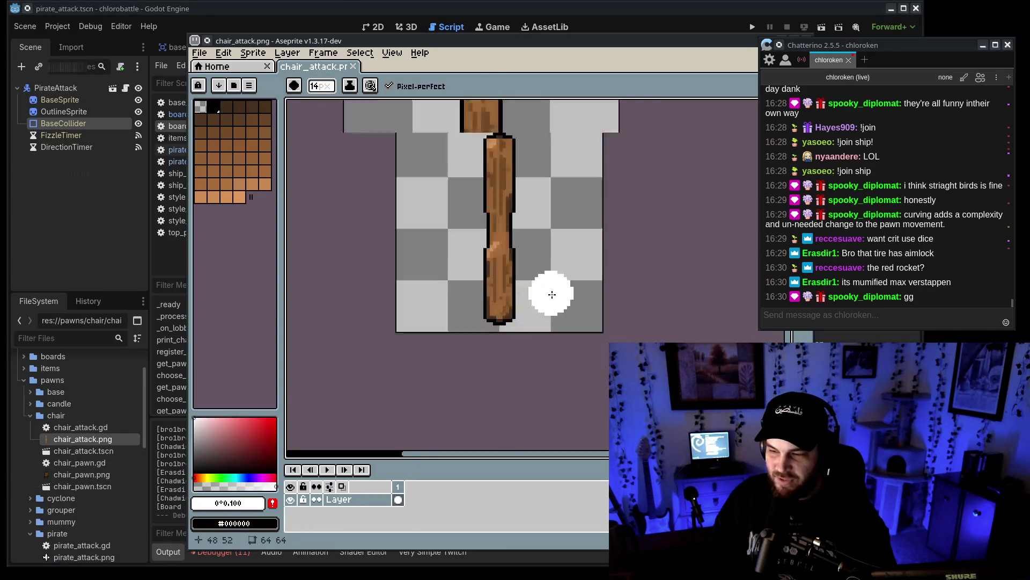
{"action": "scroll", "coordinate": [513, 292], "scroll_direction": "down", "scroll_amount": 6}
{"action": "scroll", "coordinate": [585, 313], "scroll_direction": "up", "scroll_amount": 5}
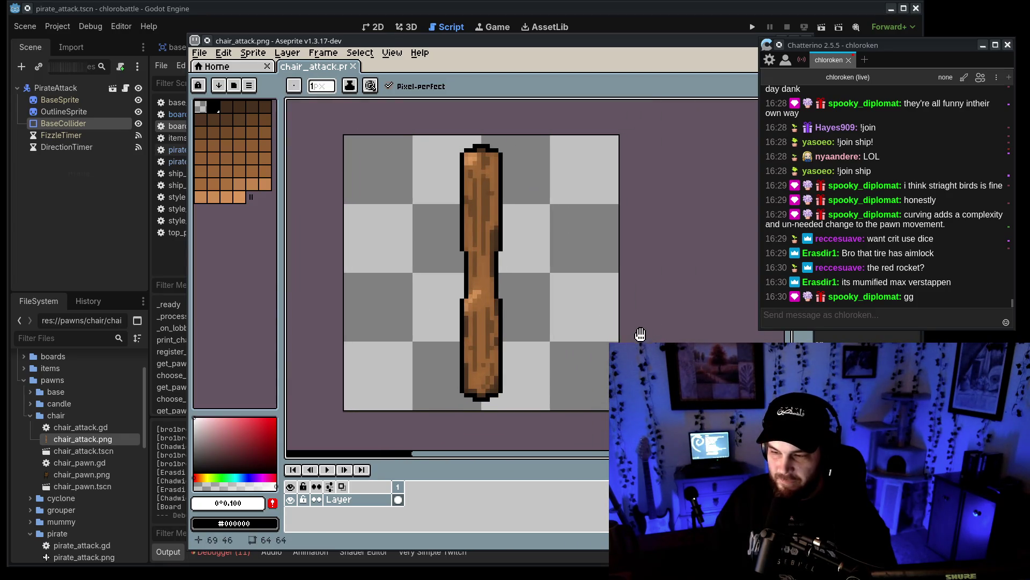
{"action": "left_click_drag", "start_coordinate": [579, 48], "coordinate": [565, 20]}
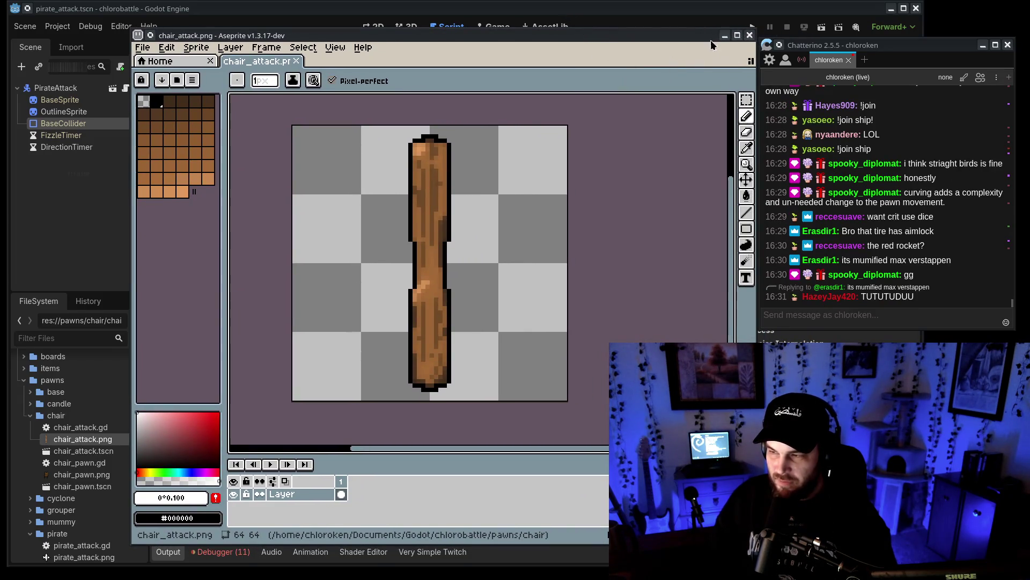
{"action": "left_click", "coordinate": [725, 36]}
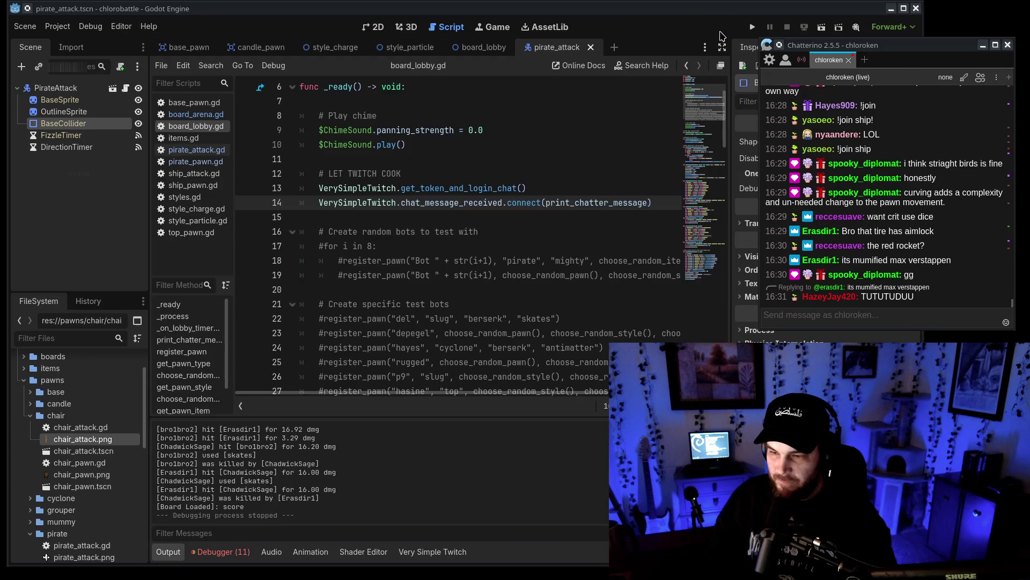
Briefly view chair_pawn.png in Aseprite, then return to the wiki in the browser.
{"action": "double_click", "coordinate": [98, 474]}
{"action": "left_click", "coordinate": [720, 32]}
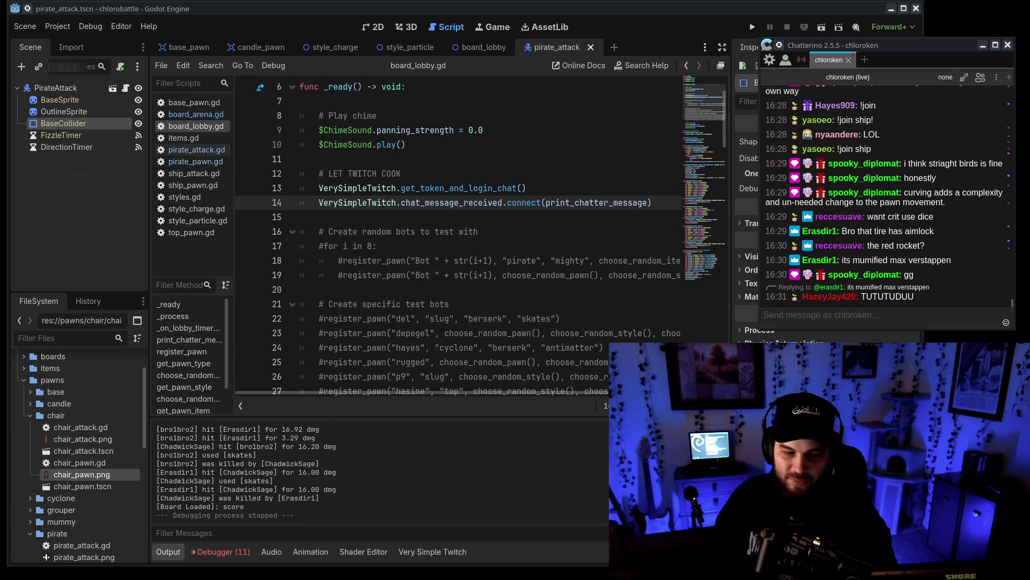
{"action": "key", "text": "alt+Tab"}
Read the Chair section of the Pawns page, highlighting the swing and Redwood upgrade lines.
{"action": "scroll", "coordinate": [396, 167], "scroll_direction": "down", "scroll_amount": 15}
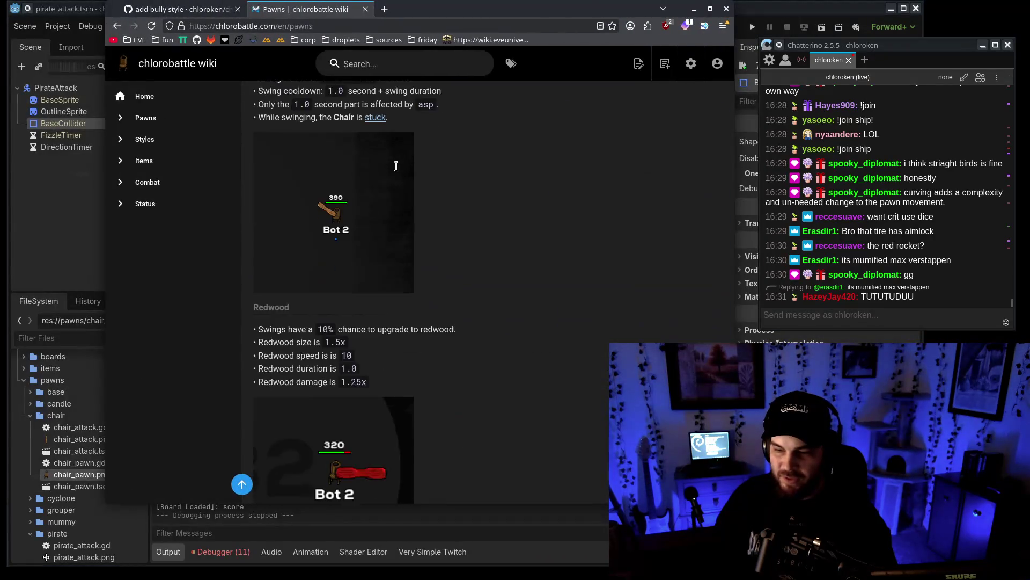
{"action": "scroll", "coordinate": [430, 172], "scroll_direction": "up", "scroll_amount": 3}
{"action": "scroll", "coordinate": [472, 180], "scroll_direction": "down", "scroll_amount": 1}
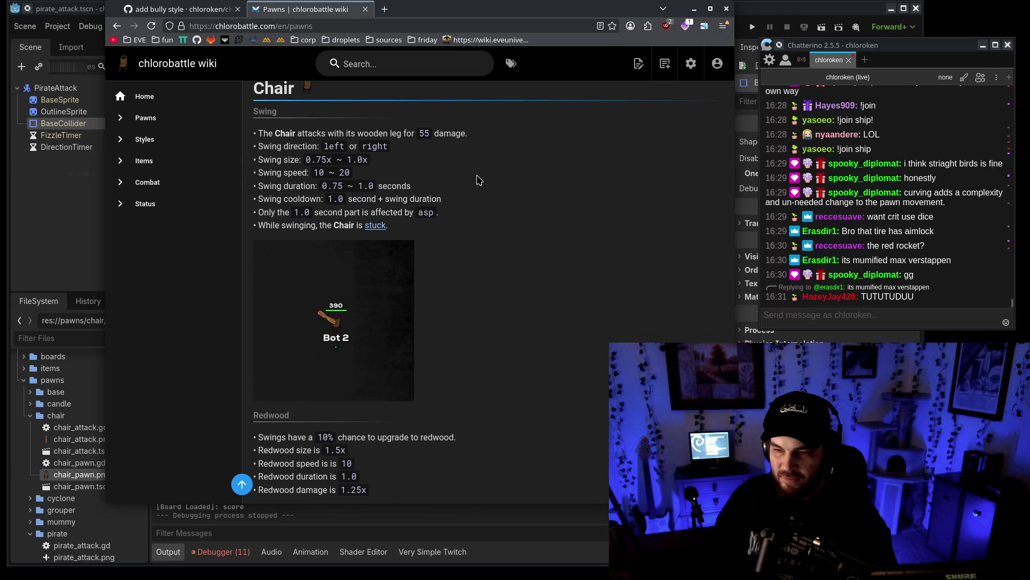
{"action": "left_click_drag", "start_coordinate": [277, 140], "coordinate": [464, 223]}
{"action": "left_click", "coordinate": [483, 232]}
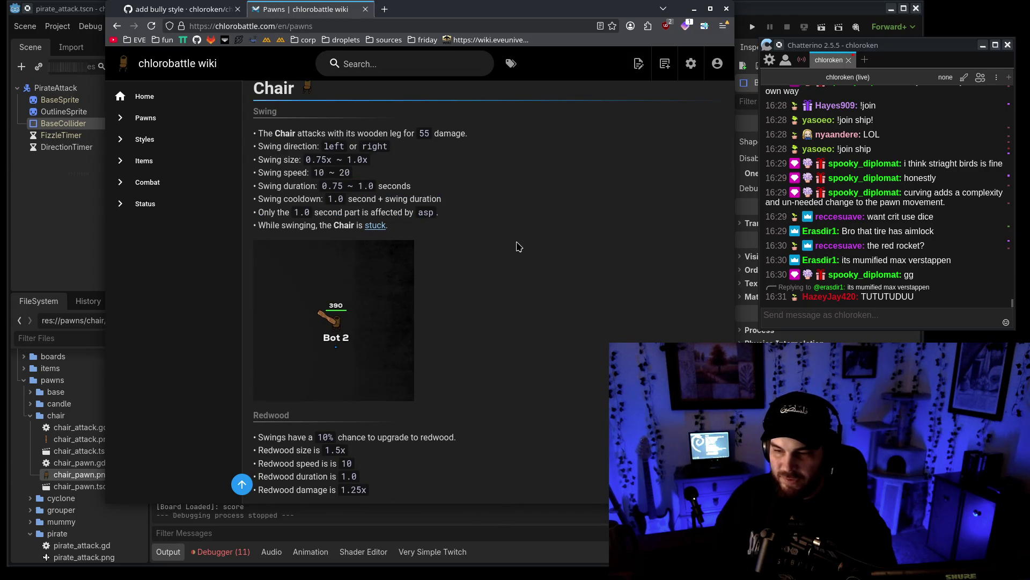
{"action": "scroll", "coordinate": [524, 249], "scroll_direction": "down", "scroll_amount": 1}
{"action": "scroll", "coordinate": [523, 249], "scroll_direction": "down", "scroll_amount": 5}
{"action": "left_click_drag", "start_coordinate": [257, 189], "coordinate": [472, 252]}
{"action": "left_click", "coordinate": [485, 259]}
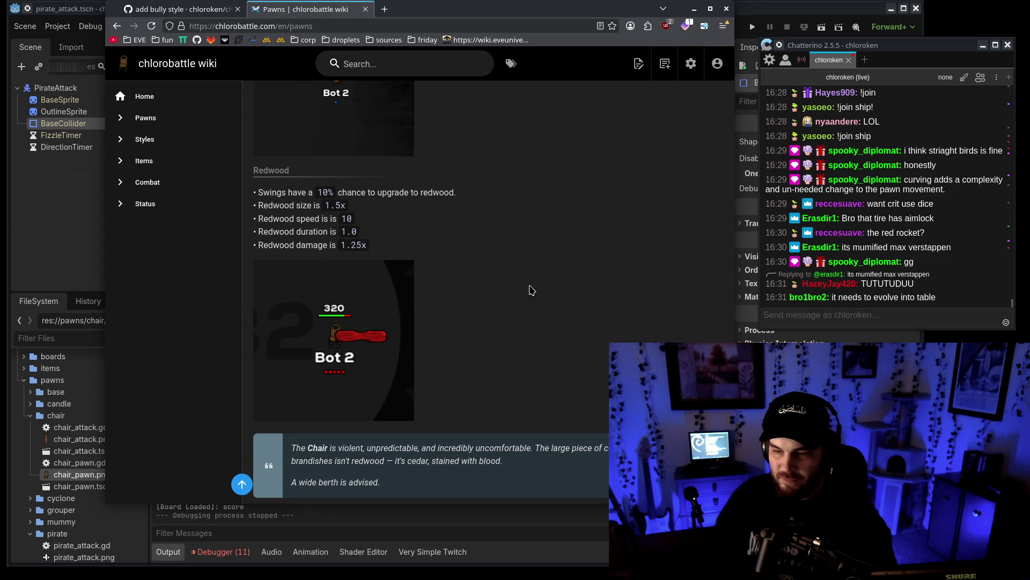
Recheck the Chair's damage value, then return to the Godot editor.
{"action": "scroll", "coordinate": [553, 319], "scroll_direction": "down", "scroll_amount": 1}
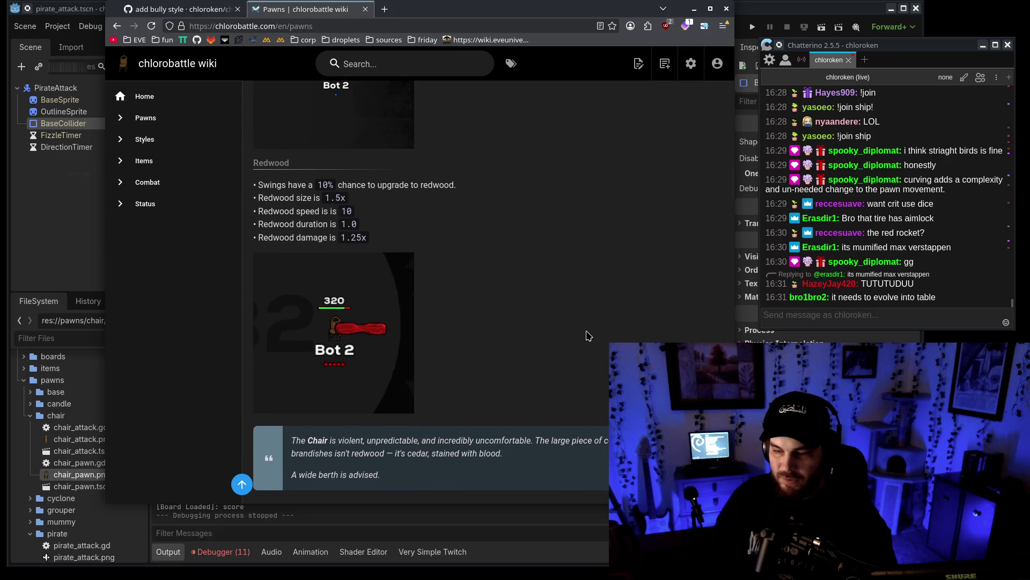
{"action": "scroll", "coordinate": [589, 335], "scroll_direction": "up", "scroll_amount": 5}
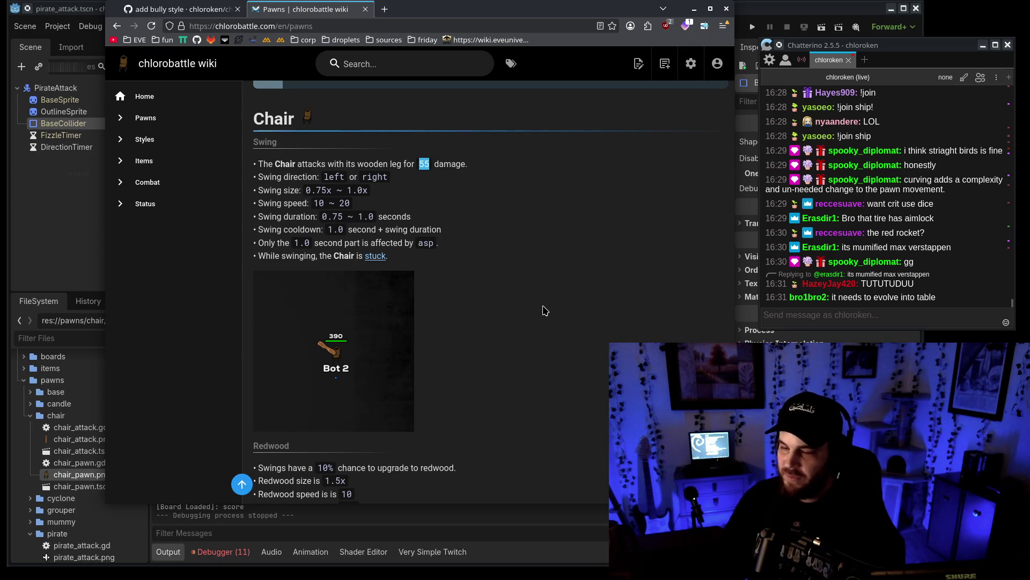
{"action": "left_click", "coordinate": [540, 317]}
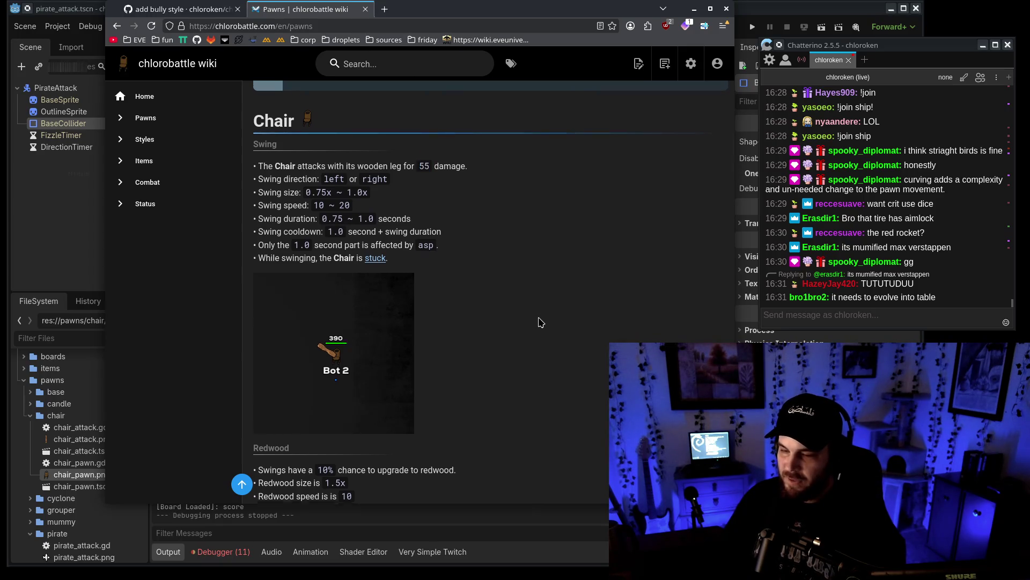
{"action": "scroll", "coordinate": [540, 320], "scroll_direction": "down", "scroll_amount": 5}
{"action": "scroll", "coordinate": [556, 337], "scroll_direction": "up", "scroll_amount": 5}
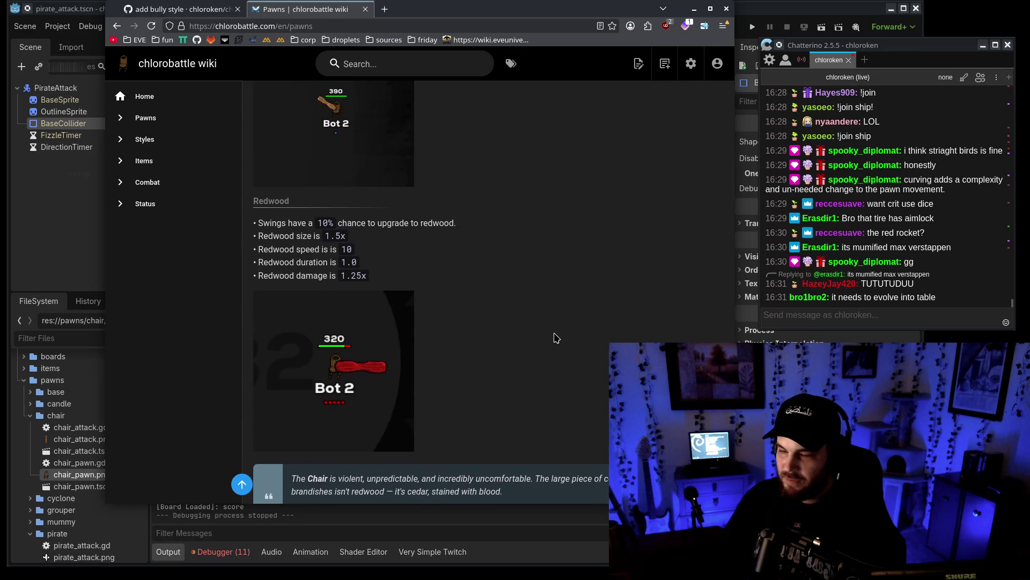
{"action": "scroll", "coordinate": [556, 337], "scroll_direction": "down", "scroll_amount": 1}
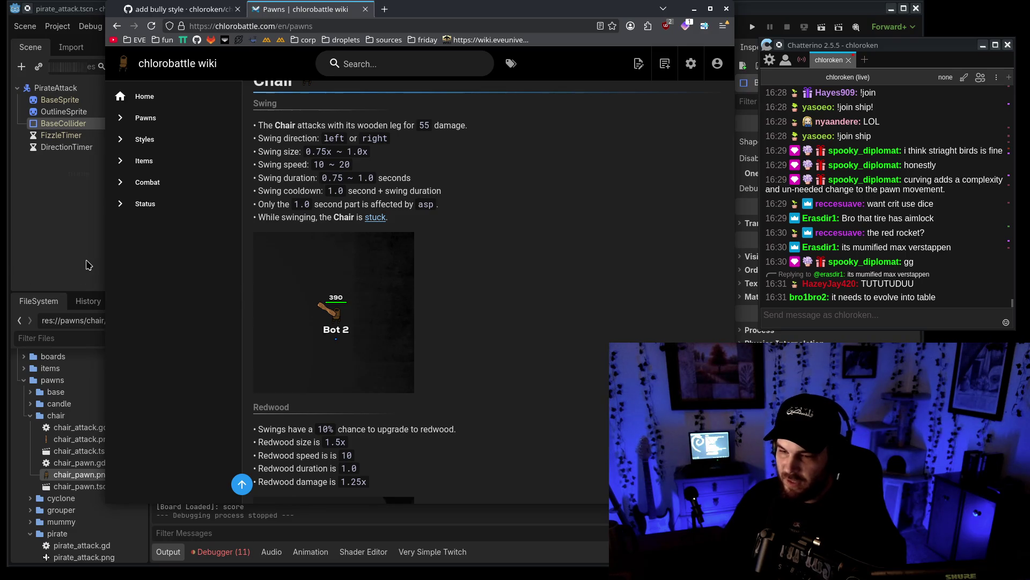
{"action": "key", "text": "alt+Tab"}
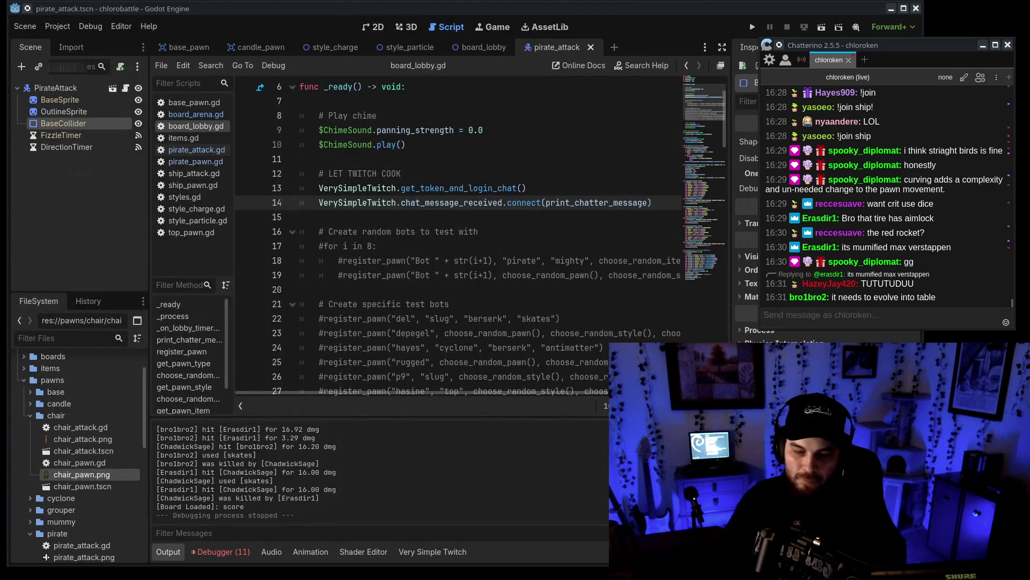
Place the cursor at line 27 of board_lobby.gd, then return to the wiki's Grouper quote.
{"action": "left_click", "coordinate": [509, 390]}
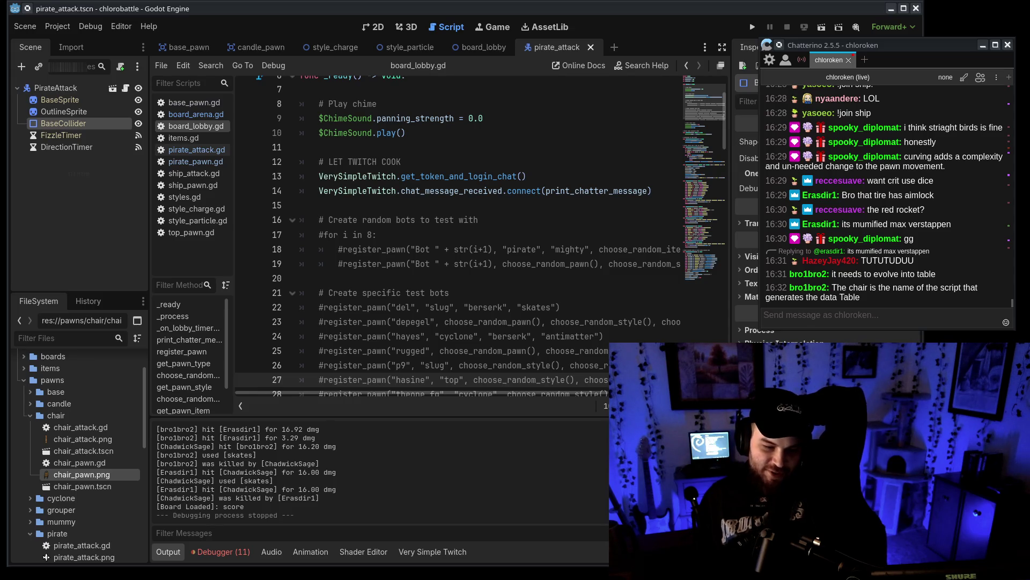
{"action": "key", "text": "alt+Tab"}
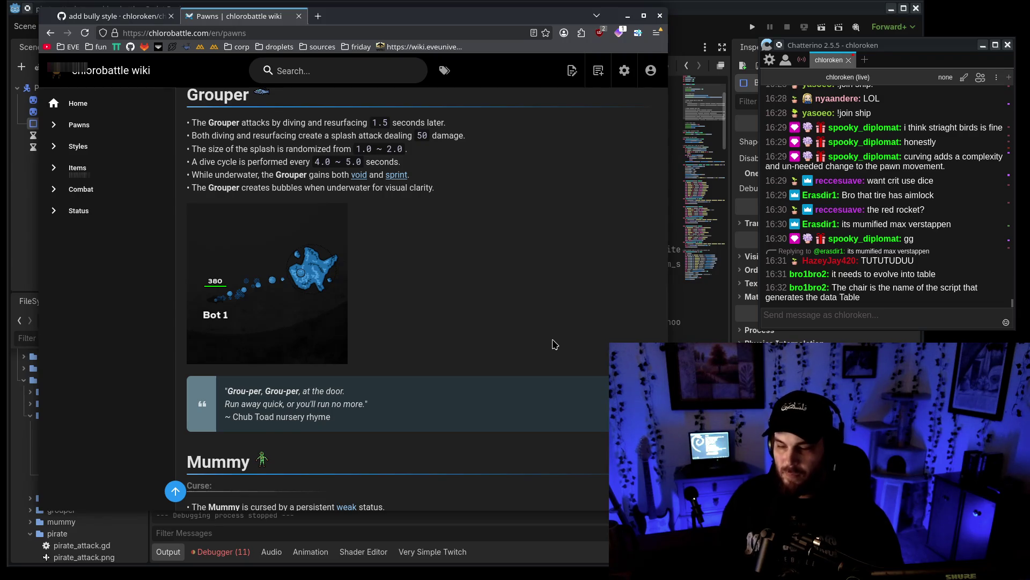
{"action": "left_click_drag", "start_coordinate": [394, 413], "coordinate": [187, 392]}
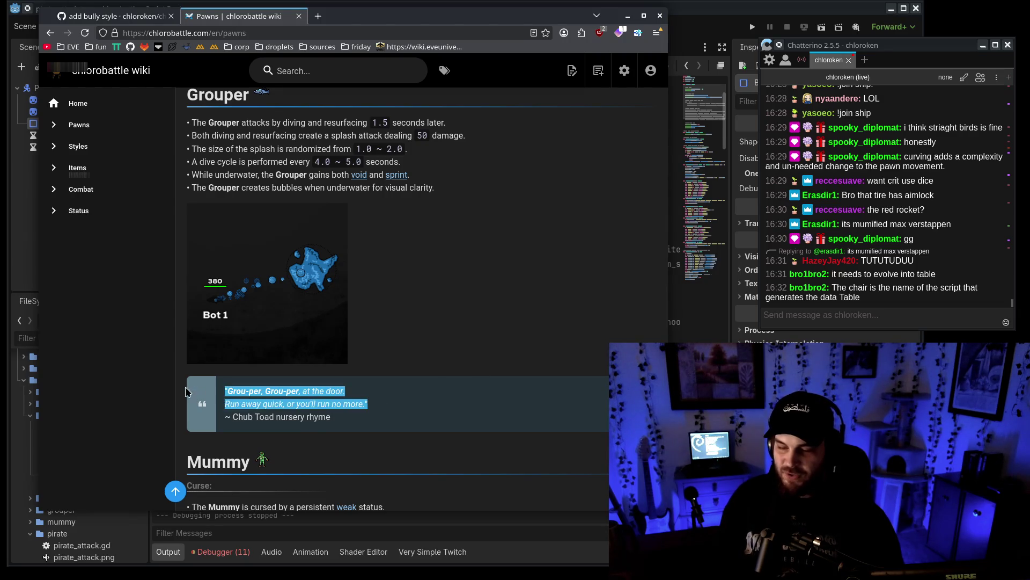
Reselect and deselect the first two Grouper quote lines, then open a blank new Firefox tab.
{"action": "left_click", "coordinate": [435, 404]}
{"action": "left_click_drag", "start_coordinate": [390, 412], "coordinate": [213, 389]}
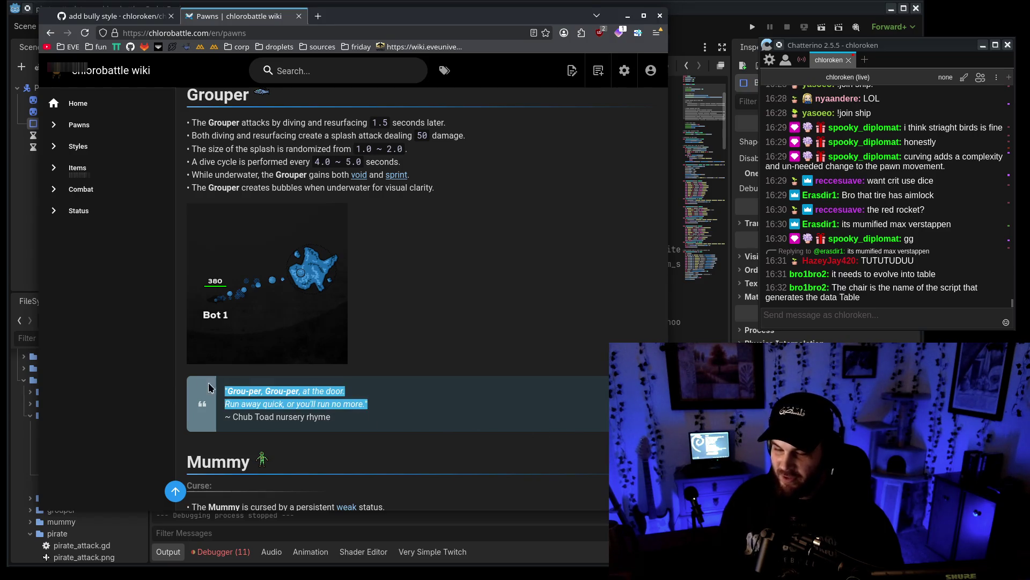
{"action": "left_click", "coordinate": [460, 402]}
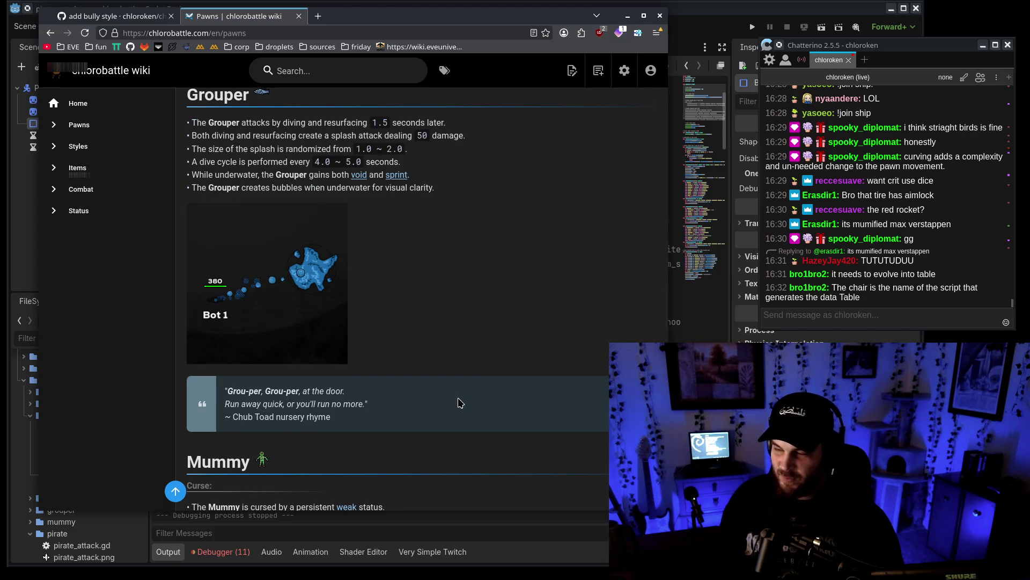
{"action": "left_click", "coordinate": [318, 17]}
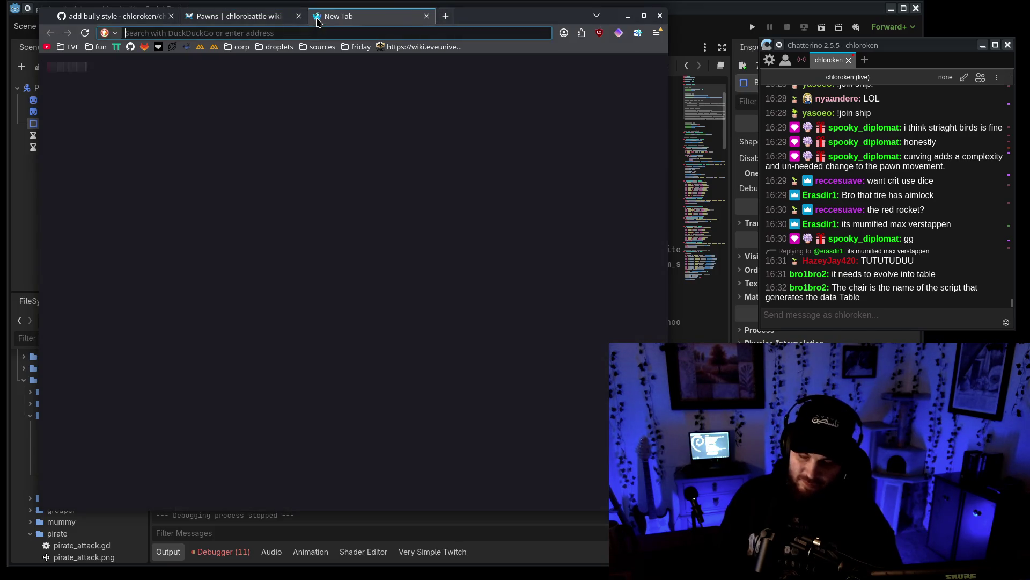
Search 'mtg chub toad' and open the Chub Toad card image in its own tab.
{"action": "type", "text": "mtg chub toad"}
{"action": "key", "text": "Return"}
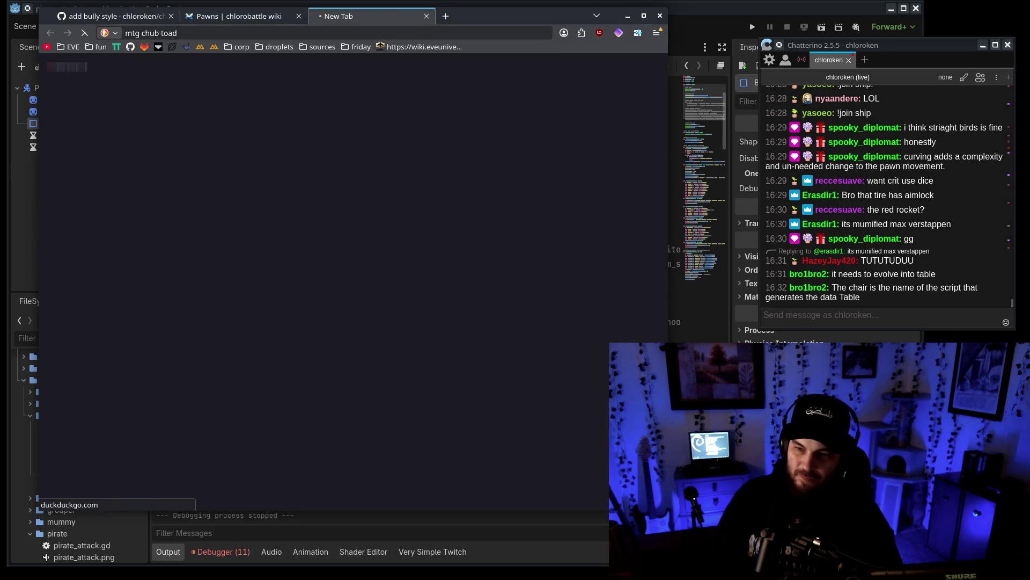
{"action": "left_click", "coordinate": [226, 299]}
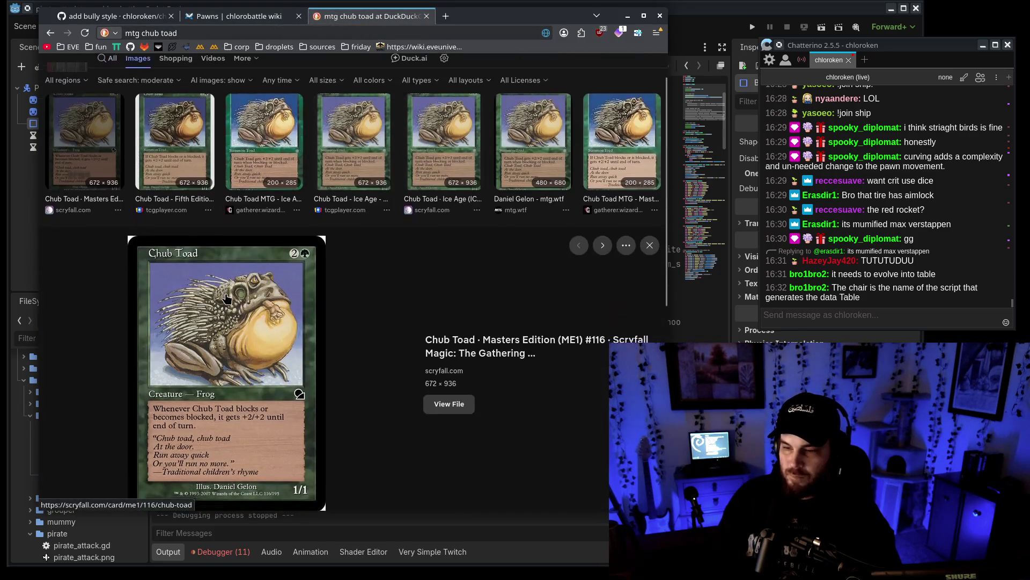
{"action": "right_click", "coordinate": [226, 298]}
{"action": "left_click", "coordinate": [311, 159]}
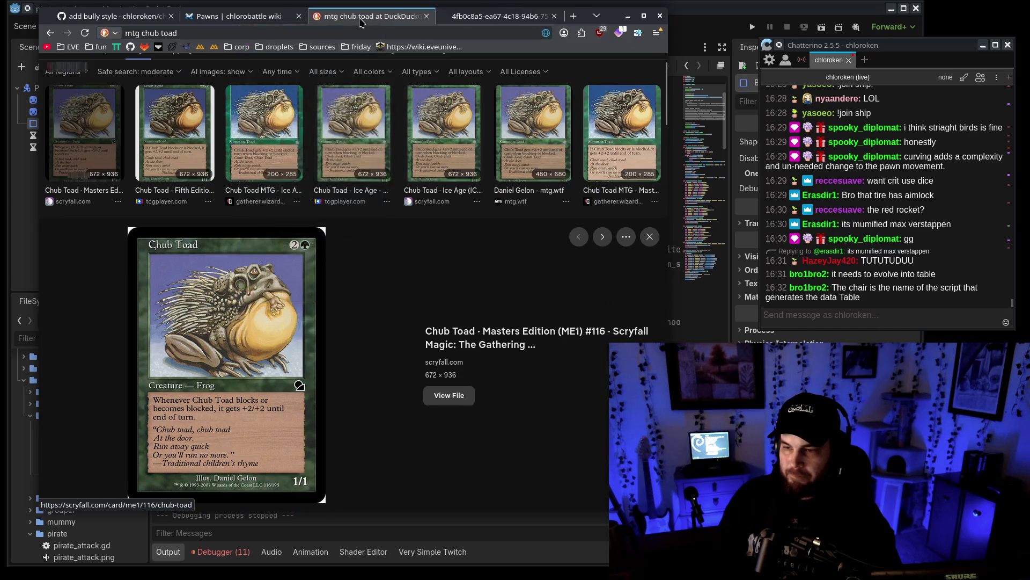
{"action": "left_click", "coordinate": [427, 16]}
Detach the card image into a separate window, narrowed and placed beside the wiki.
{"action": "left_click", "coordinate": [332, 433]}
{"action": "mouse_move", "coordinate": [372, 16]}
{"action": "left_mouse_down"}
{"action": "mouse_move", "coordinate": [529, 88]}
{"action": "mouse_move", "coordinate": [617, 21]}
{"action": "mouse_move", "coordinate": [690, 25]}
{"action": "mouse_move", "coordinate": [378, 32]}
{"action": "left_mouse_up"}
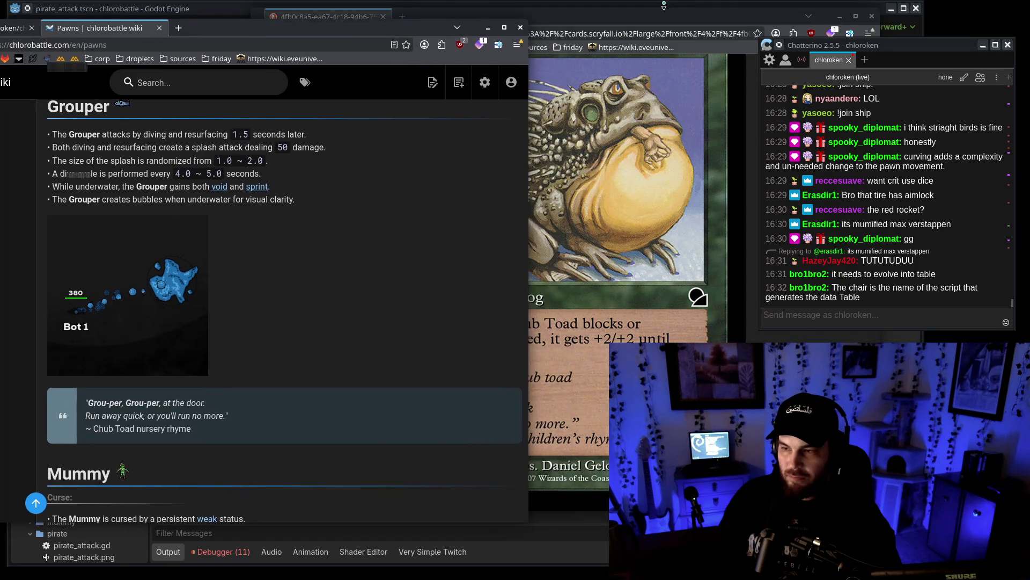
{"action": "left_click", "coordinate": [300, 125]}
{"action": "left_click_drag", "start_coordinate": [198, 100], "coordinate": [437, 99]}
{"action": "left_click_drag", "start_coordinate": [482, 496], "coordinate": [274, 496]}
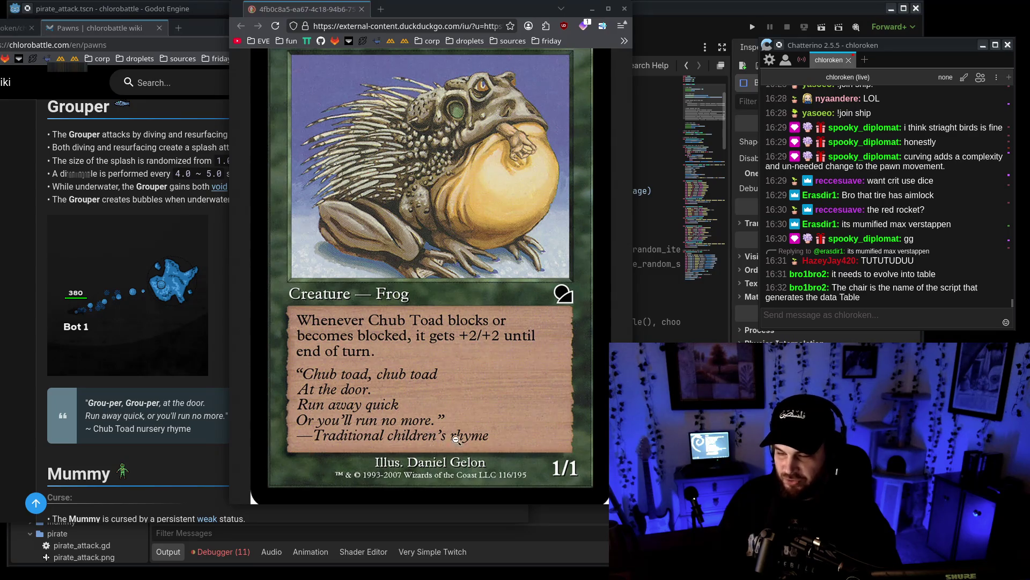
Open the wiki Pawns page in its editor.
{"action": "left_click", "coordinate": [167, 456]}
{"action": "left_click", "coordinate": [451, 93]}
{"action": "left_click", "coordinate": [388, 143]}
{"action": "left_click_drag", "start_coordinate": [420, 31], "coordinate": [569, 11]}
Replace 'Chub Toad nursery' with 'Traditional children's' in the Grouper quote credit and save.
{"action": "scroll", "coordinate": [243, 307], "scroll_direction": "down", "scroll_amount": 20}
{"action": "scroll", "coordinate": [243, 307], "scroll_direction": "down", "scroll_amount": 5}
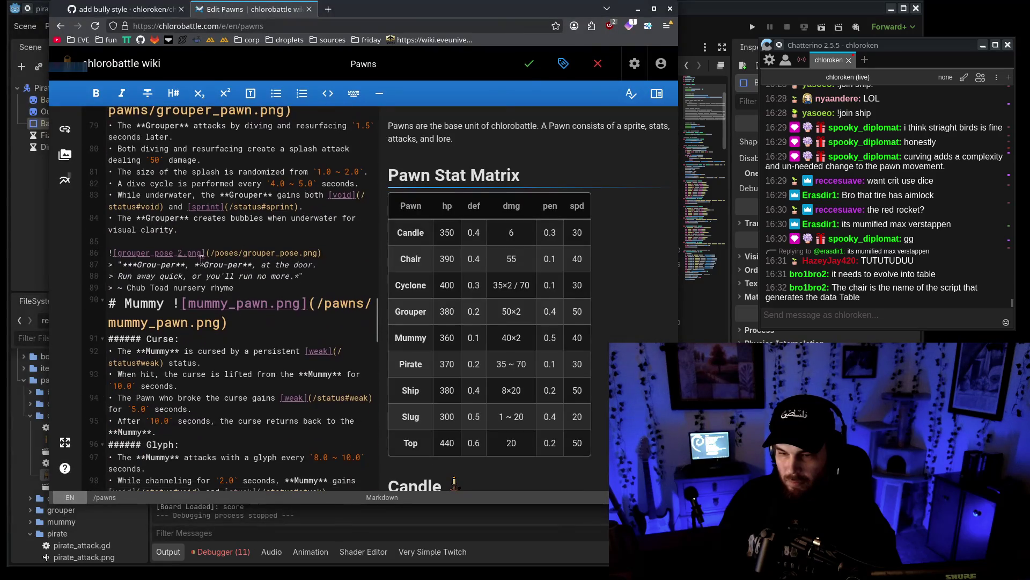
{"action": "left_click_drag", "start_coordinate": [141, 288], "coordinate": [185, 285]}
{"action": "type", "text": "Traditional children's"}
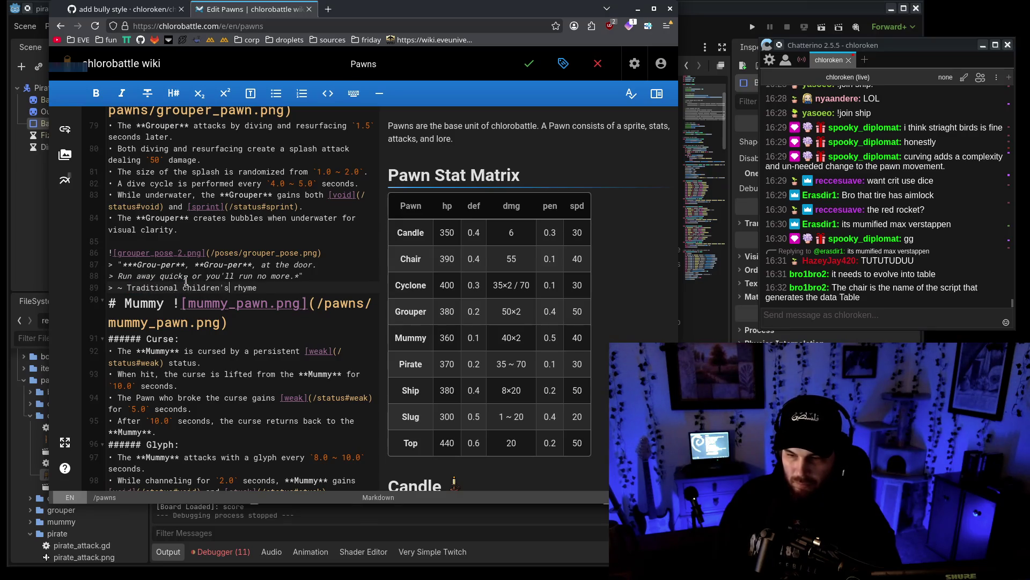
{"action": "key", "text": "ctrl+s"}
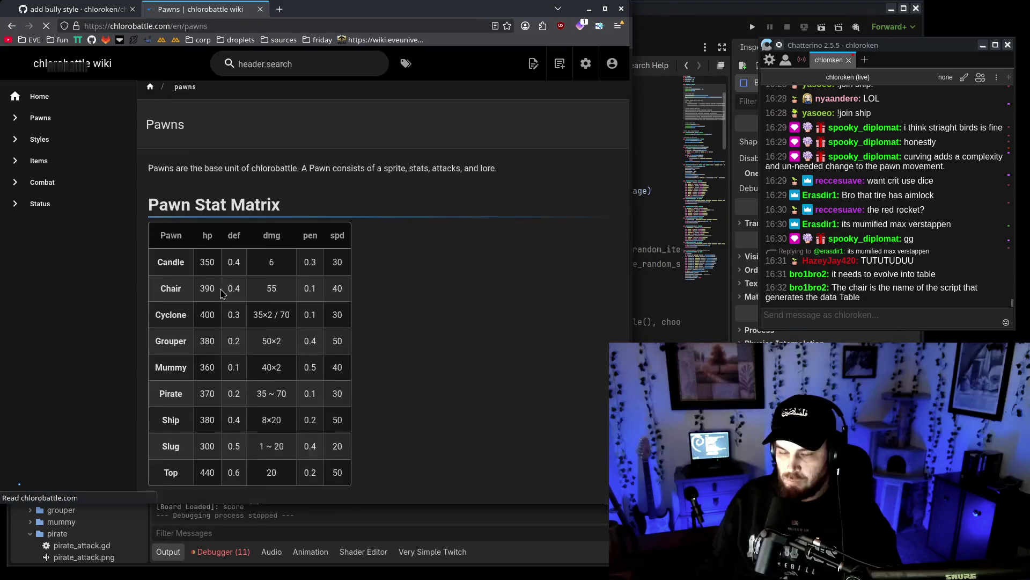
Review the rendered Grouper quote and rearrange the wiki and card windows side by side.
{"action": "scroll", "coordinate": [217, 304], "scroll_direction": "down", "scroll_amount": 15}
{"action": "scroll", "coordinate": [217, 304], "scroll_direction": "down", "scroll_amount": 15}
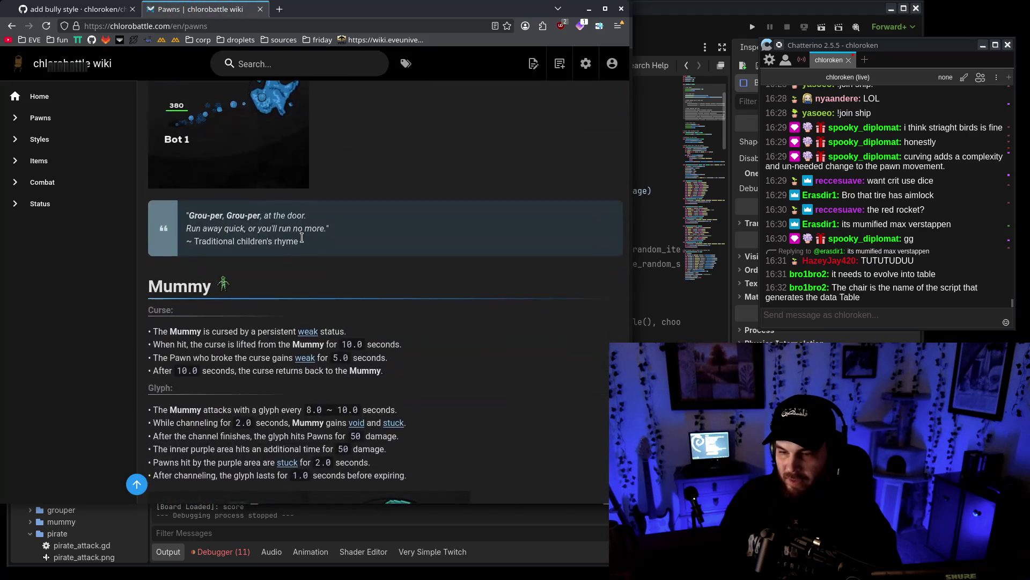
{"action": "scroll", "coordinate": [304, 240], "scroll_direction": "up", "scroll_amount": 4}
{"action": "scroll", "coordinate": [303, 241], "scroll_direction": "down", "scroll_amount": 1}
{"action": "mouse_move", "coordinate": [408, 9]}
{"action": "left_mouse_down"}
{"action": "mouse_move", "coordinate": [490, 14]}
{"action": "mouse_move", "coordinate": [454, 19]}
{"action": "left_mouse_up"}
{"action": "left_click_drag", "start_coordinate": [170, 19], "coordinate": [201, 19]}
{"action": "left_click_drag", "start_coordinate": [539, 19], "coordinate": [572, 23]}
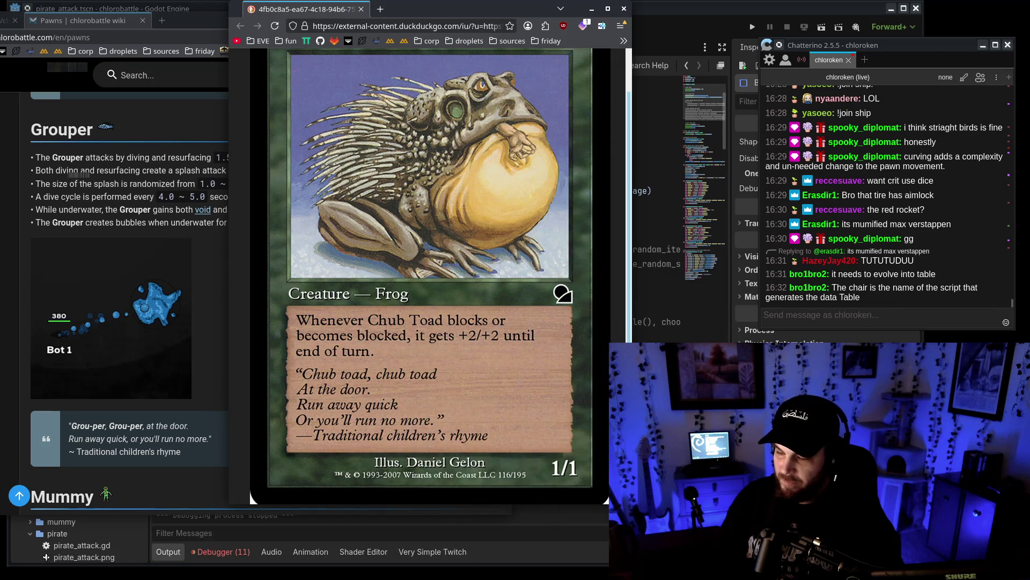
Enlarge the Chub Toad card window to see the whole card, then close it and shift the wiki right.
{"action": "left_click_drag", "start_coordinate": [607, 501], "coordinate": [597, 550]}
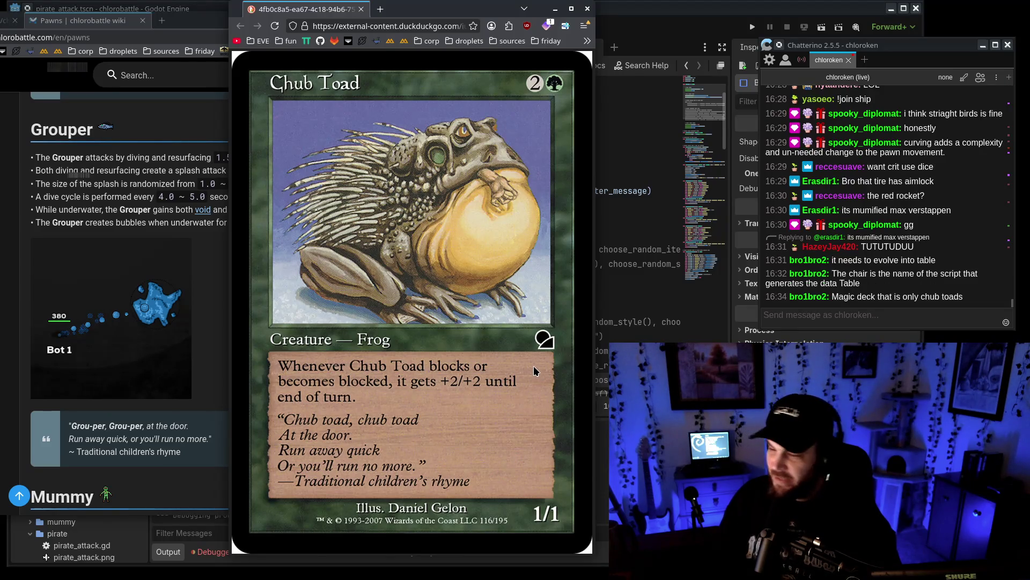
{"action": "left_click", "coordinate": [588, 8]}
{"action": "mouse_move", "coordinate": [397, 21]}
{"action": "left_mouse_down"}
{"action": "mouse_move", "coordinate": [613, 26]}
{"action": "mouse_move", "coordinate": [529, 31]}
{"action": "left_mouse_up"}
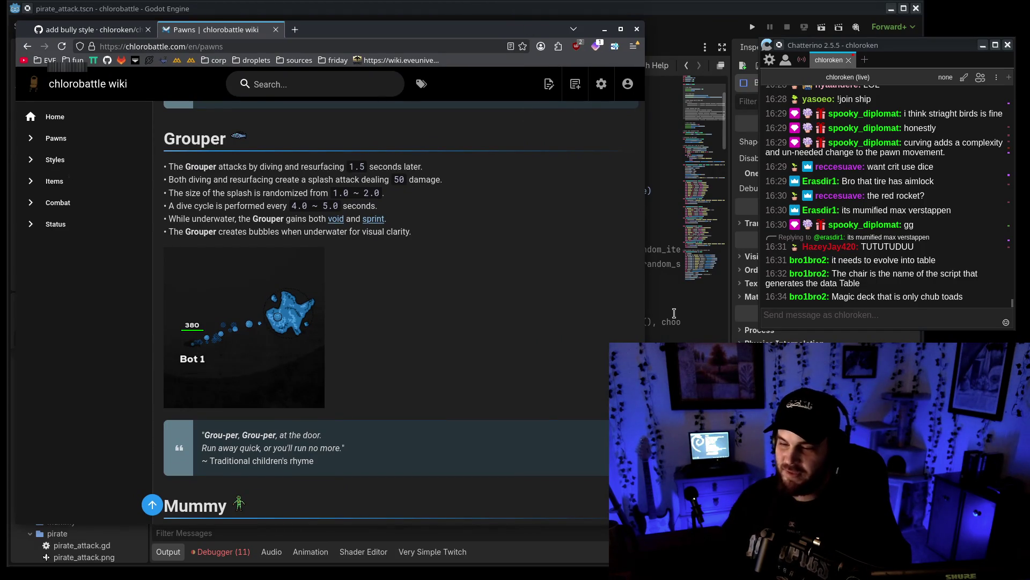
Read through the Cyclone forms sections of the chlorobattle Pawns page.
{"action": "scroll", "coordinate": [506, 340], "scroll_direction": "down", "scroll_amount": 8}
{"action": "scroll", "coordinate": [539, 341], "scroll_direction": "up", "scroll_amount": 2}
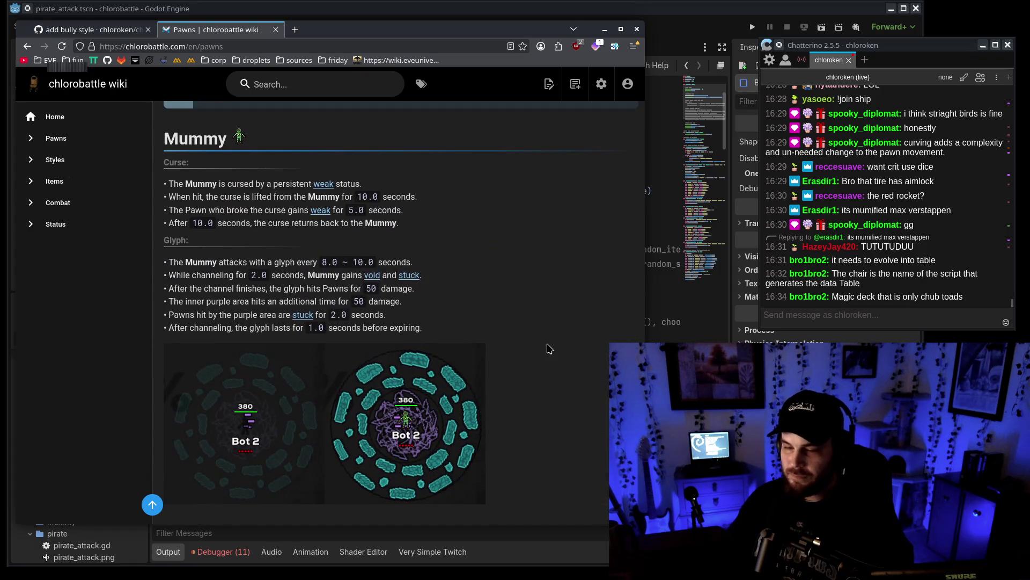
{"action": "scroll", "coordinate": [549, 349], "scroll_direction": "down", "scroll_amount": 10}
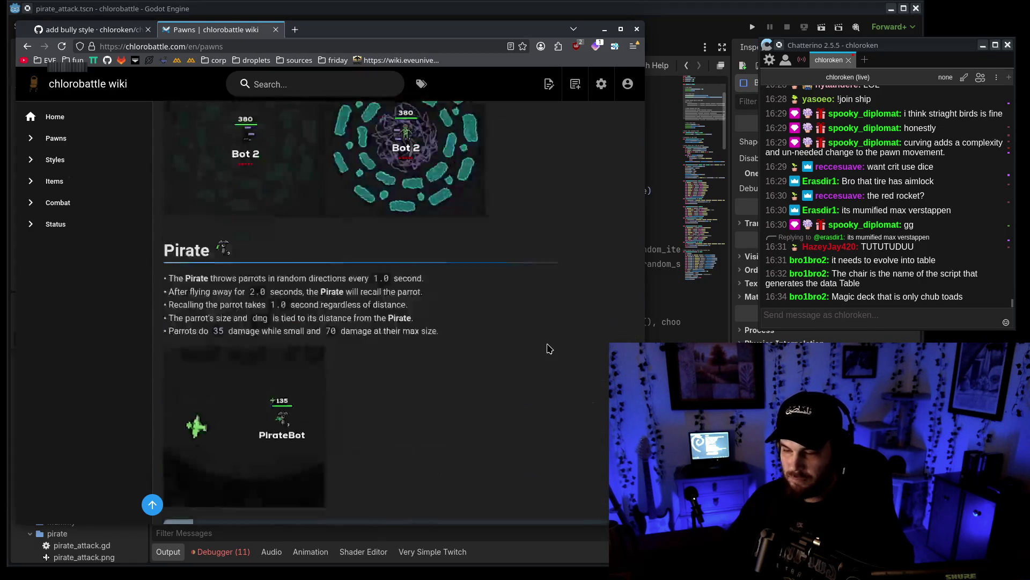
{"action": "scroll", "coordinate": [550, 338], "scroll_direction": "down", "scroll_amount": 12}
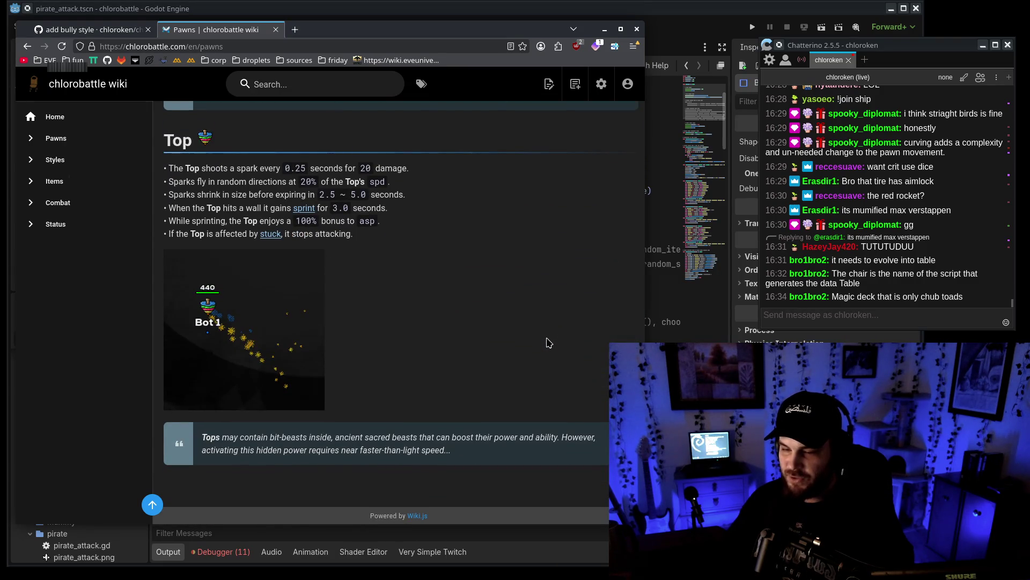
{"action": "scroll", "coordinate": [548, 346], "scroll_direction": "up", "scroll_amount": 20}
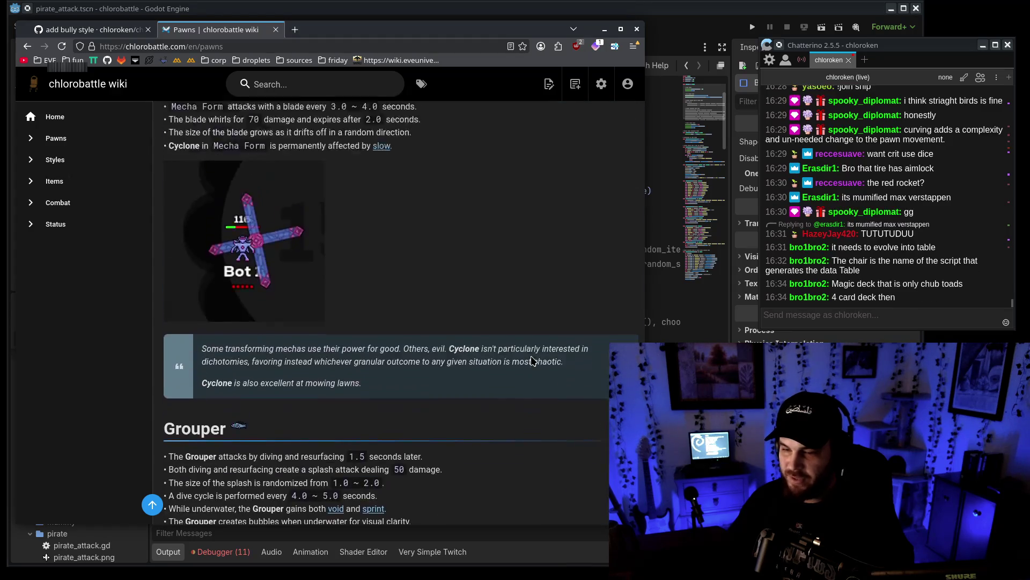
{"action": "scroll", "coordinate": [532, 360], "scroll_direction": "up", "scroll_amount": 15}
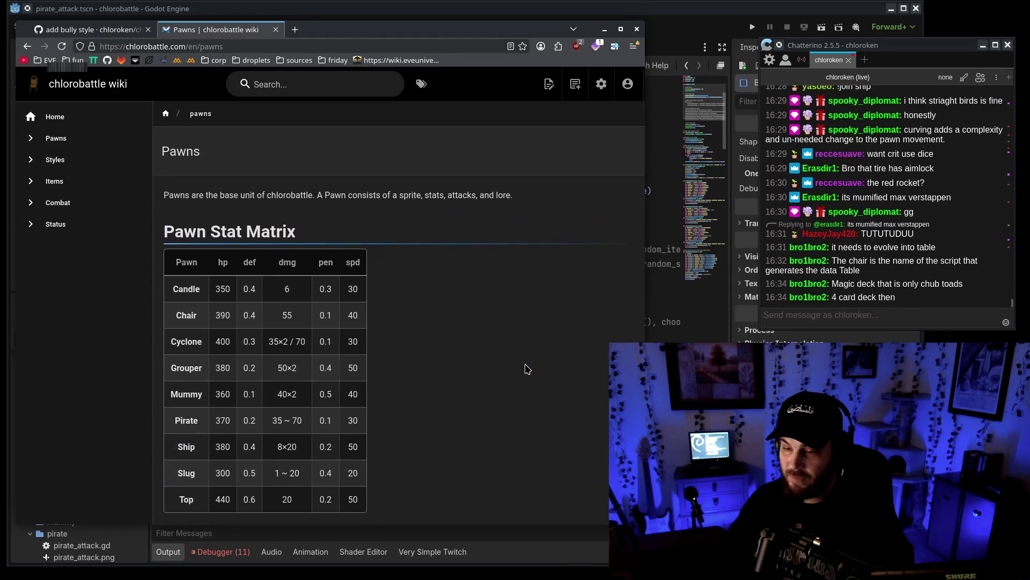
{"action": "scroll", "coordinate": [526, 364], "scroll_direction": "down", "scroll_amount": 12}
{"action": "scroll", "coordinate": [526, 358], "scroll_direction": "up", "scroll_amount": 4}
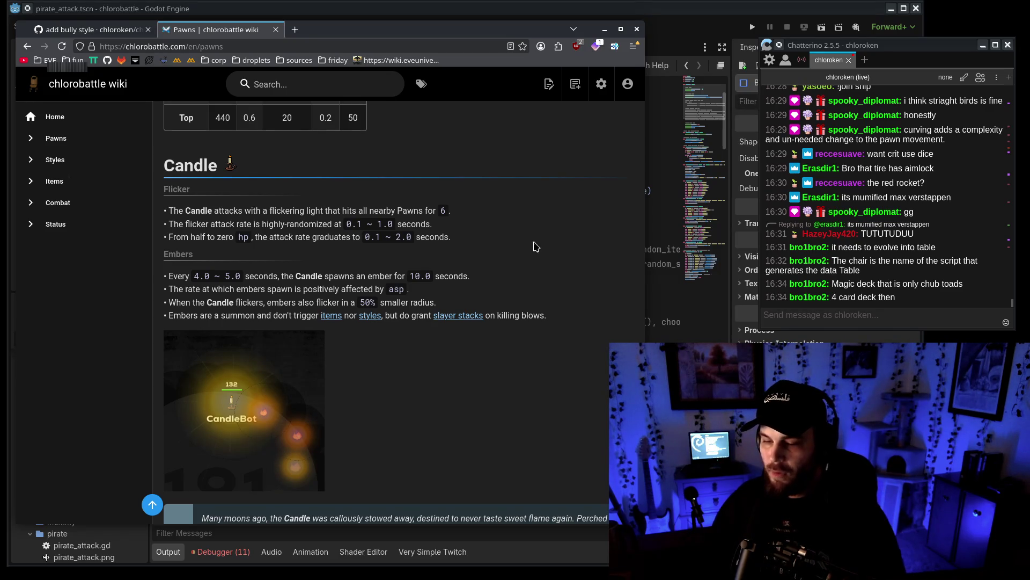
Nudge the wiki window right and read on past Grouper, Mummy and Pirate to Slug.
{"action": "left_click_drag", "start_coordinate": [527, 30], "coordinate": [561, 33]}
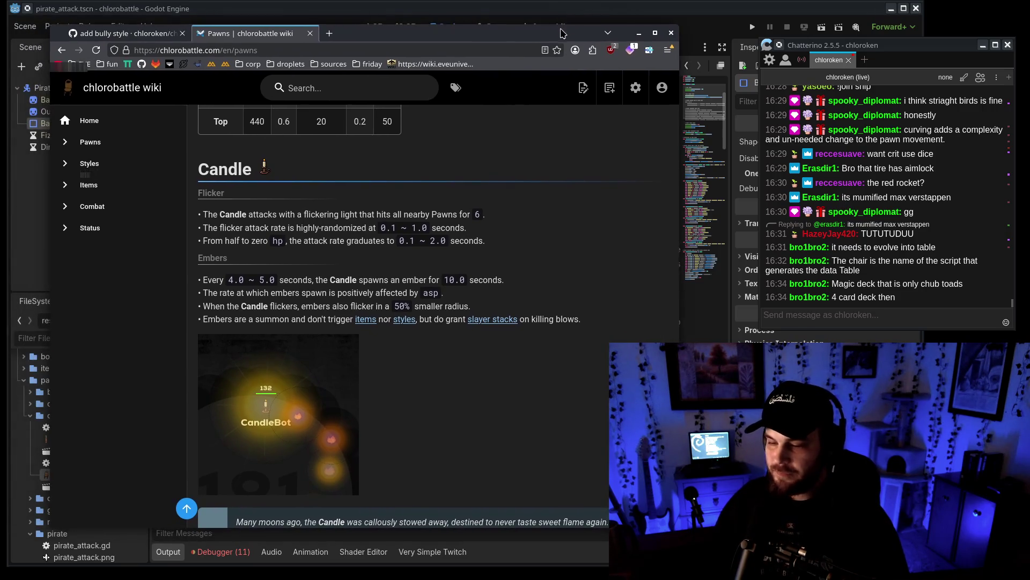
{"action": "scroll", "coordinate": [434, 358], "scroll_direction": "down", "scroll_amount": 15}
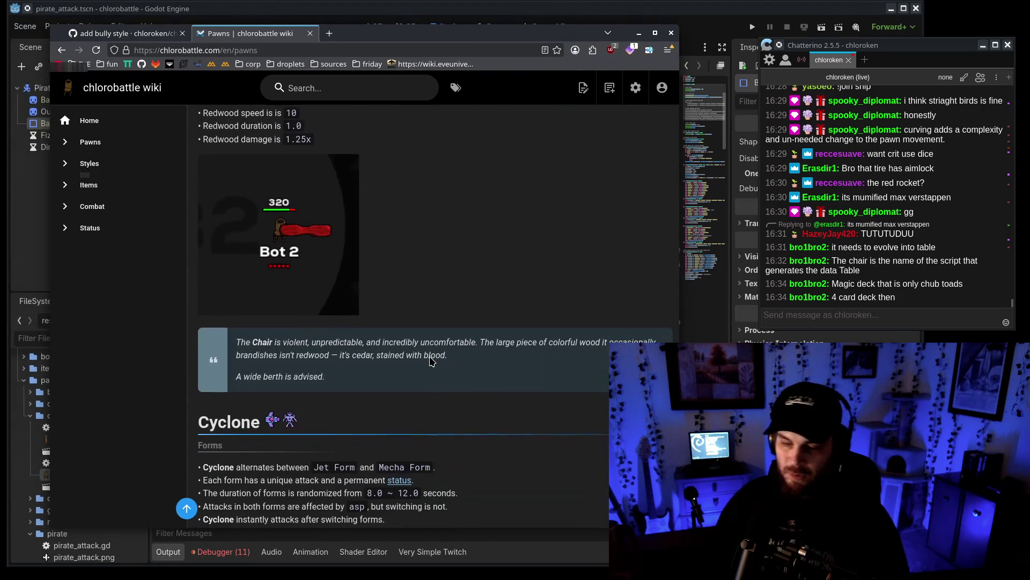
{"action": "scroll", "coordinate": [435, 354], "scroll_direction": "down", "scroll_amount": 7}
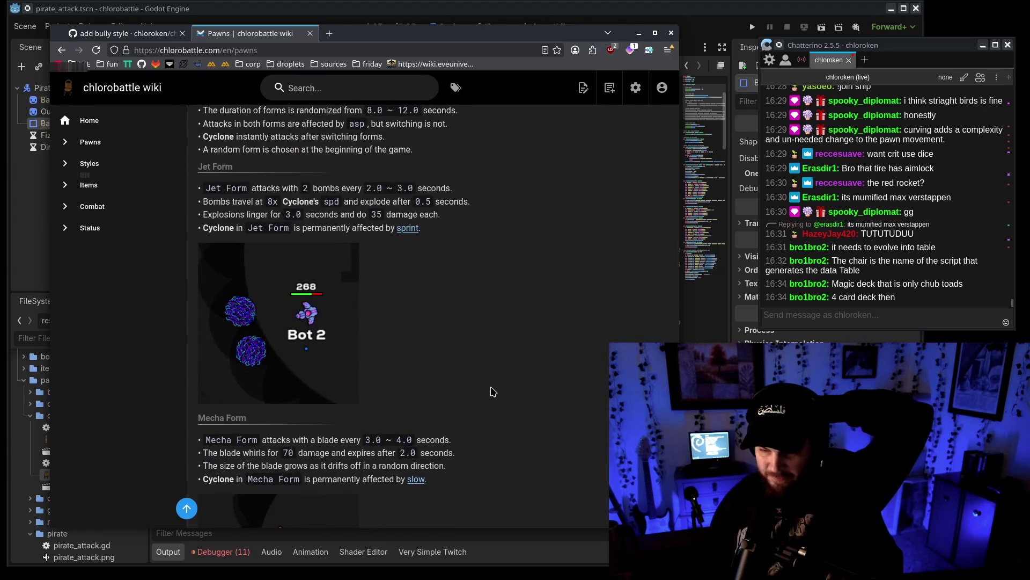
{"action": "scroll", "coordinate": [492, 392], "scroll_direction": "down", "scroll_amount": 6}
{"action": "scroll", "coordinate": [918, 275], "scroll_direction": "up", "scroll_amount": 3}
{"action": "scroll", "coordinate": [918, 275], "scroll_direction": "up", "scroll_amount": 5}
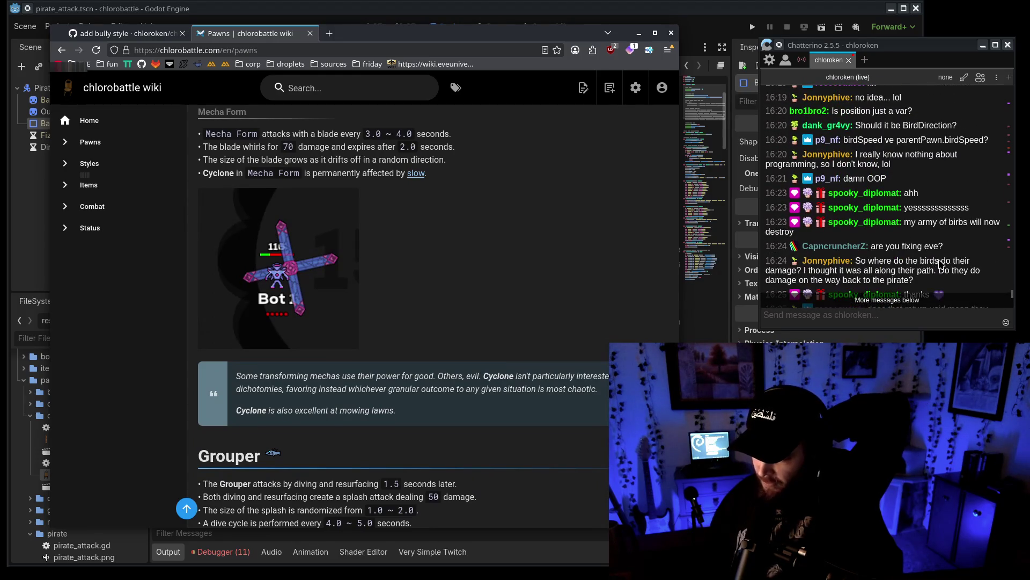
{"action": "scroll", "coordinate": [942, 267], "scroll_direction": "down", "scroll_amount": 6}
{"action": "scroll", "coordinate": [530, 352], "scroll_direction": "down", "scroll_amount": 10}
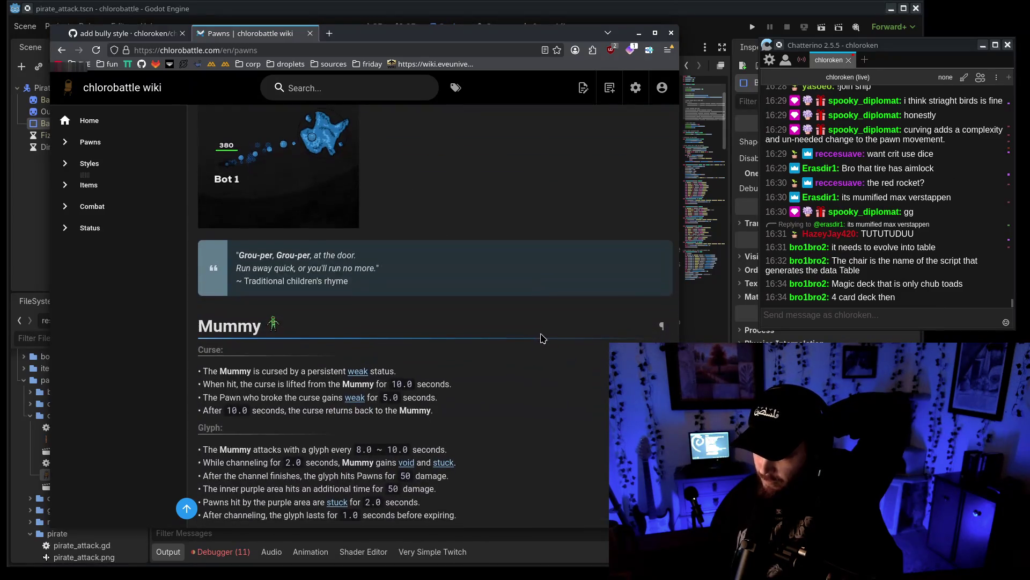
{"action": "scroll", "coordinate": [539, 339], "scroll_direction": "up", "scroll_amount": 4}
{"action": "scroll", "coordinate": [571, 351], "scroll_direction": "down", "scroll_amount": 15}
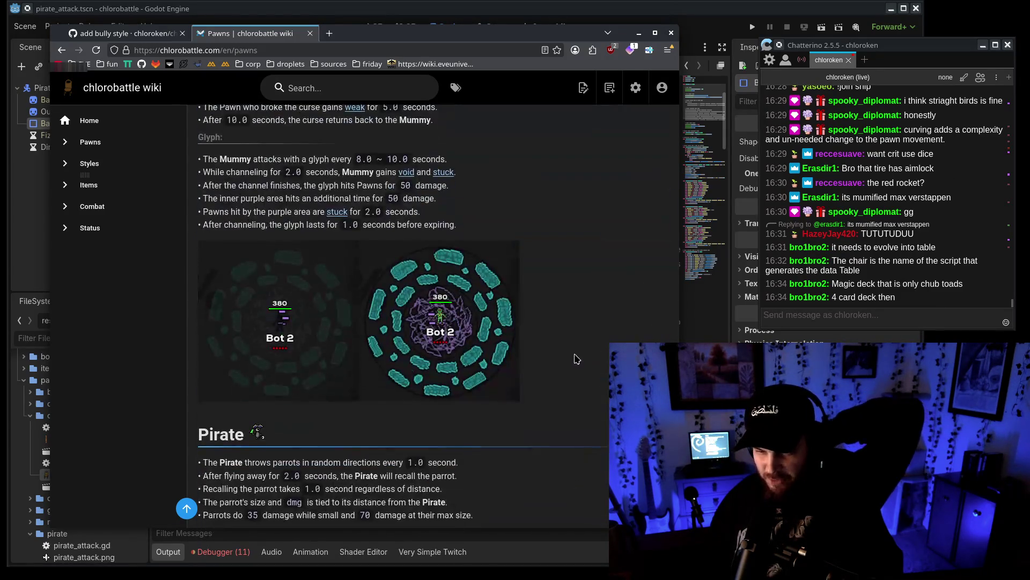
{"action": "scroll", "coordinate": [571, 352], "scroll_direction": "down", "scroll_amount": 15}
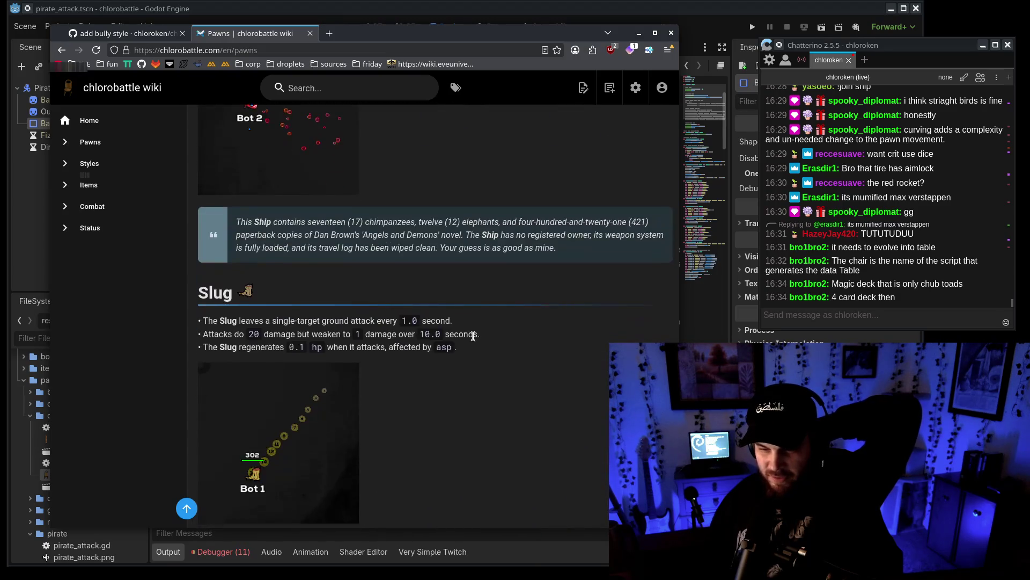
{"action": "left_click", "coordinate": [530, 17]}
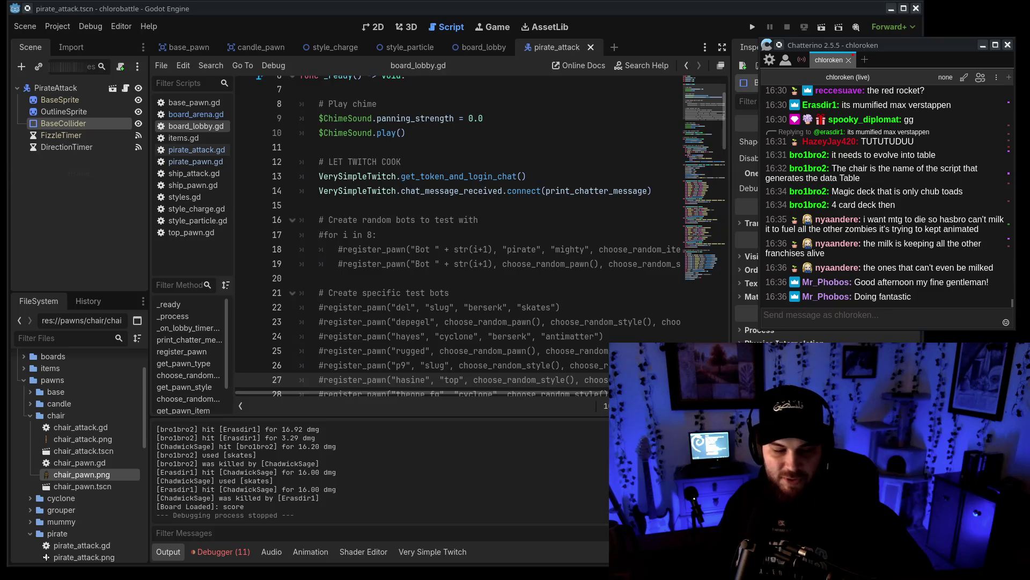
Open the wiki Styles page in the Wiki.js editor.
{"action": "key", "text": "alt+Tab"}
{"action": "scroll", "coordinate": [453, 141], "scroll_direction": "down", "scroll_amount": 8}
{"action": "scroll", "coordinate": [452, 140], "scroll_direction": "up", "scroll_amount": 2}
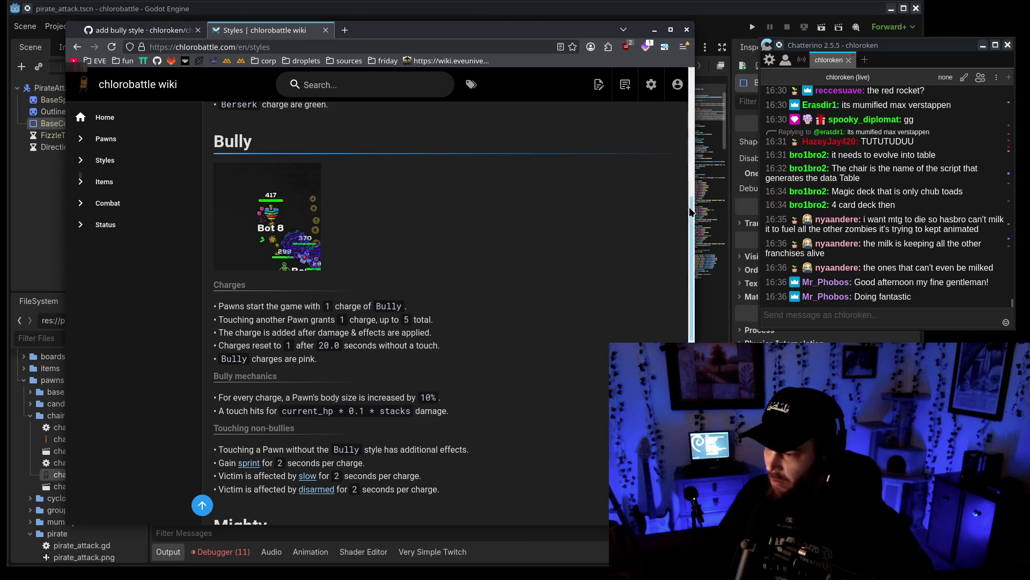
{"action": "scroll", "coordinate": [692, 212], "scroll_direction": "down", "scroll_amount": 1}
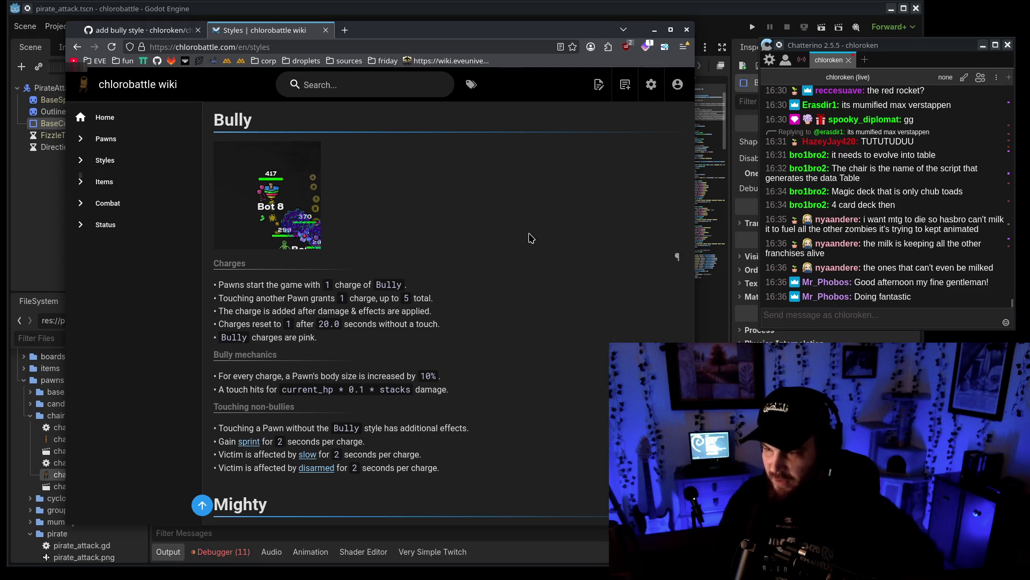
{"action": "left_click", "coordinate": [598, 84]}
{"action": "left_click", "coordinate": [587, 144]}
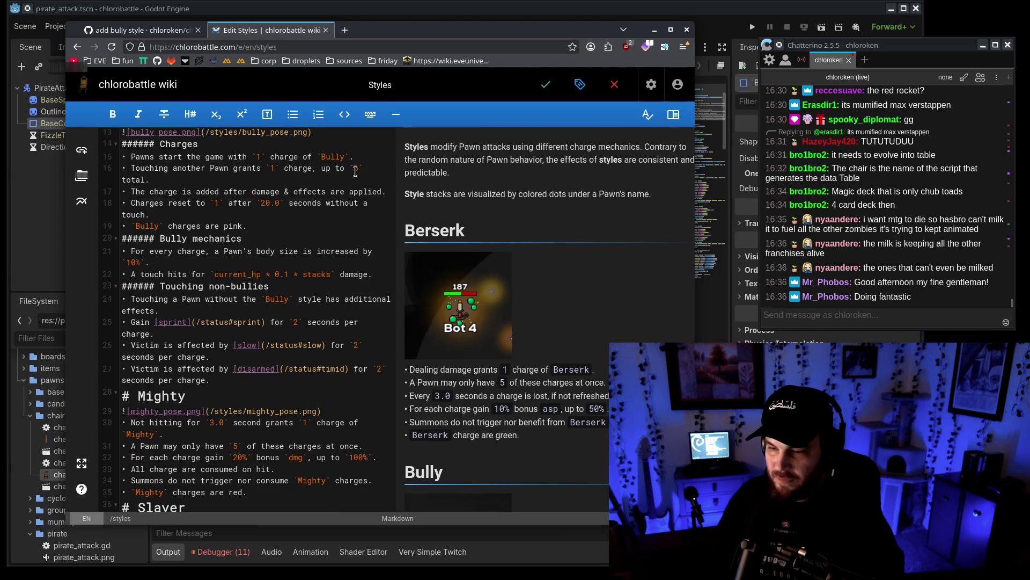
Change the Bully body-size growth from 10% to 20% per charge, save, and close the editor.
{"action": "double_click", "coordinate": [132, 262]}
{"action": "type", "text": "20"}
{"action": "key", "text": "ctrl+s"}
{"action": "scroll", "coordinate": [450, 312], "scroll_direction": "down", "scroll_amount": 3}
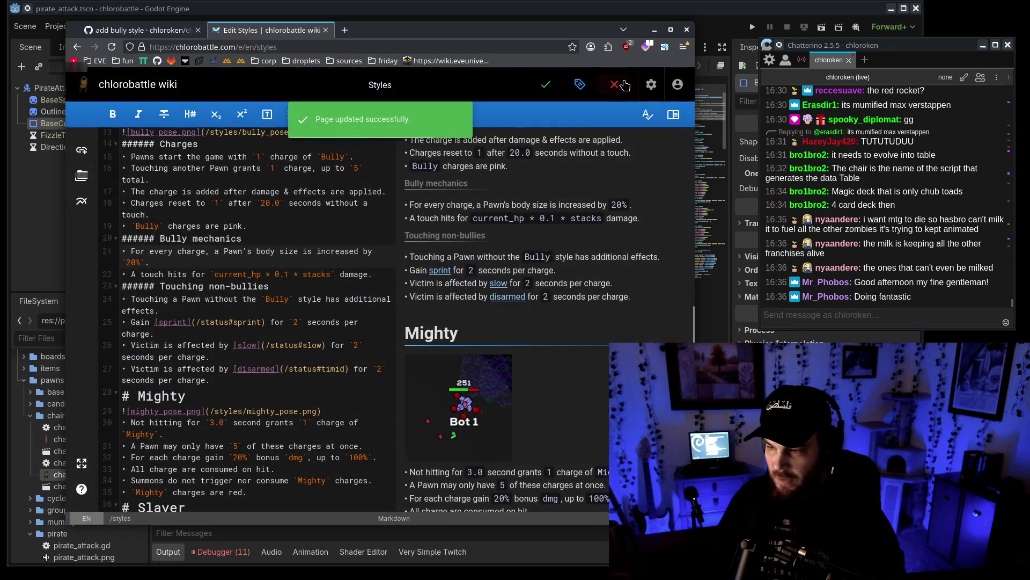
{"action": "left_click", "coordinate": [615, 84]}
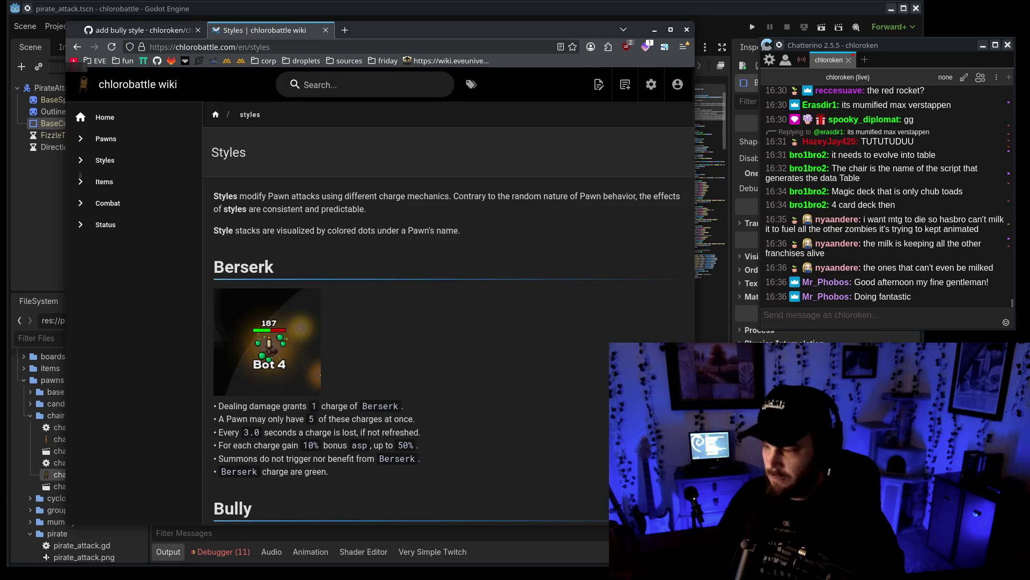
{"action": "scroll", "coordinate": [533, 401], "scroll_direction": "down", "scroll_amount": 5}
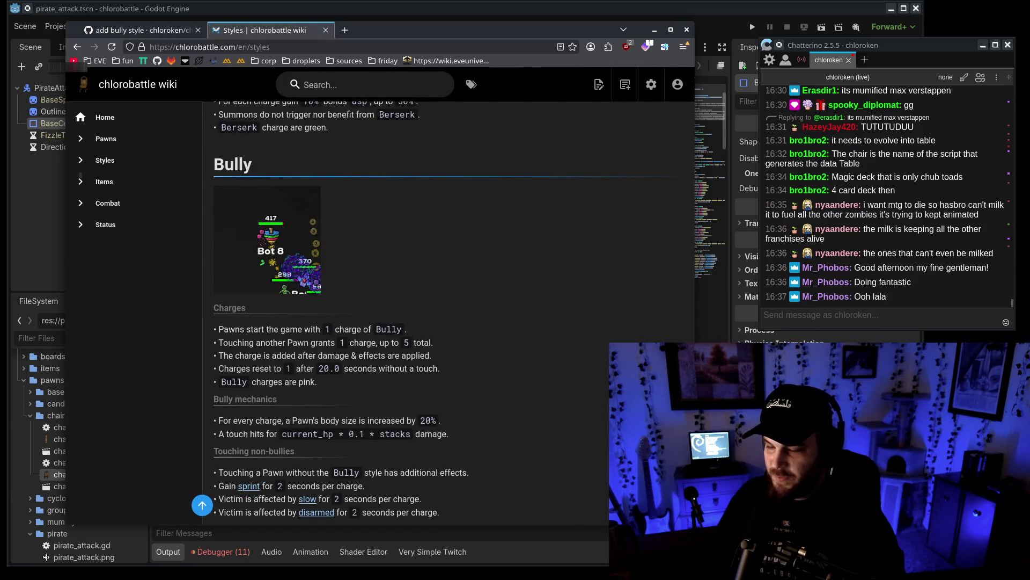
{"action": "scroll", "coordinate": [542, 313], "scroll_direction": "down", "scroll_amount": 1}
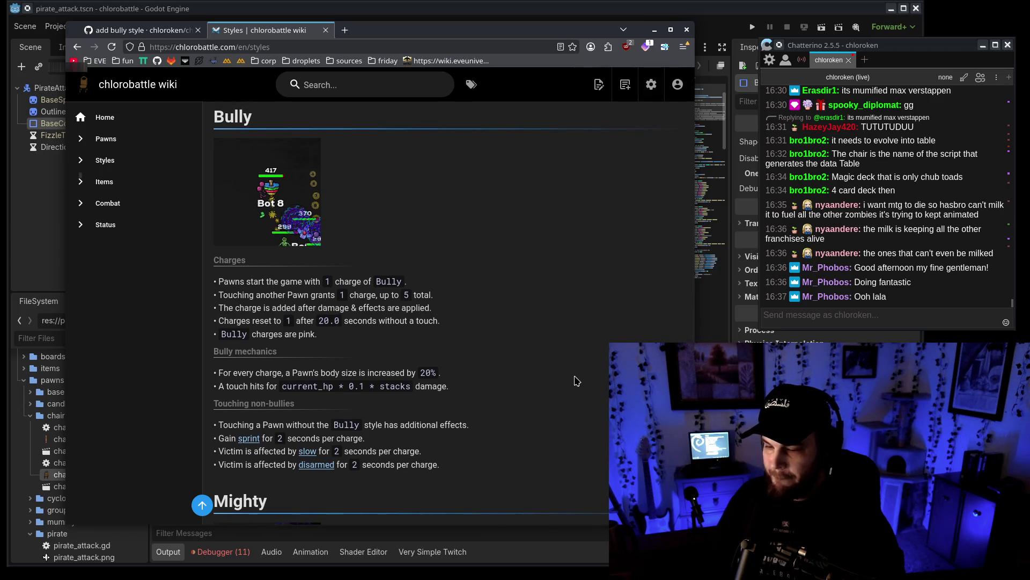
{"action": "left_click", "coordinate": [704, 162]}
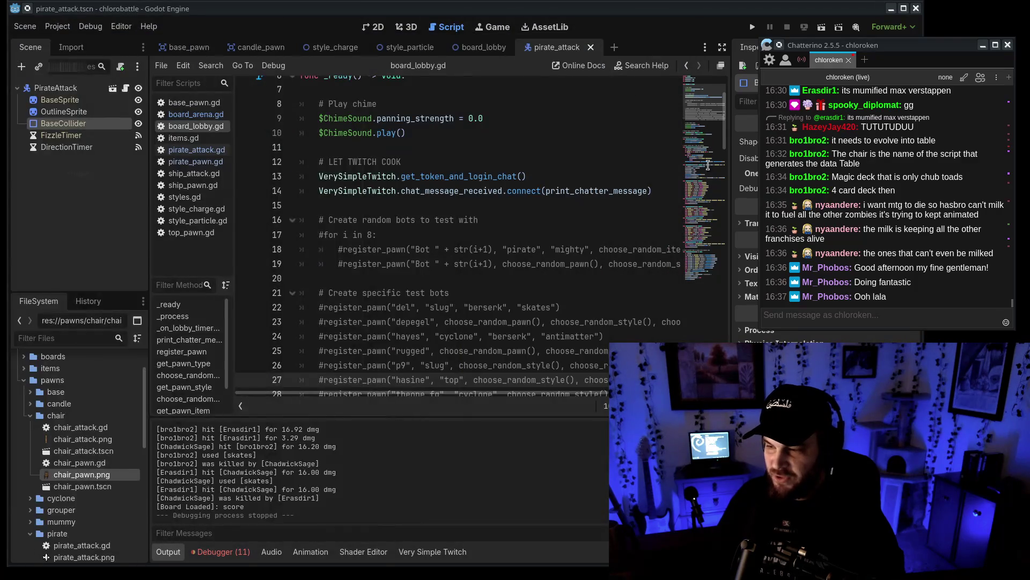
Review the bully settings in styles.gd: damage percent, timer, stack duration and stack count.
{"action": "left_click", "coordinate": [708, 165]}
{"action": "left_click", "coordinate": [184, 197]}
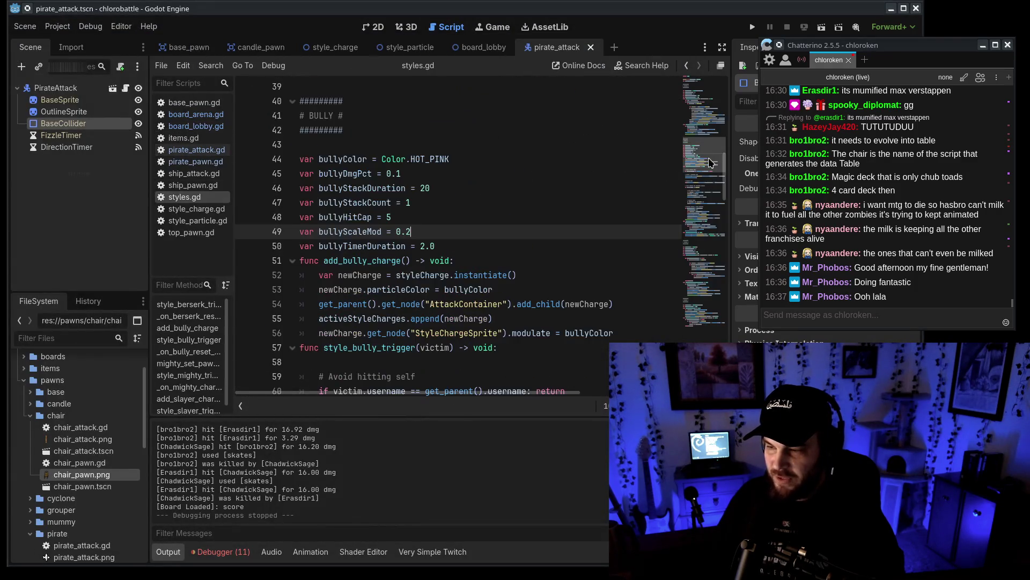
{"action": "left_click", "coordinate": [379, 178]}
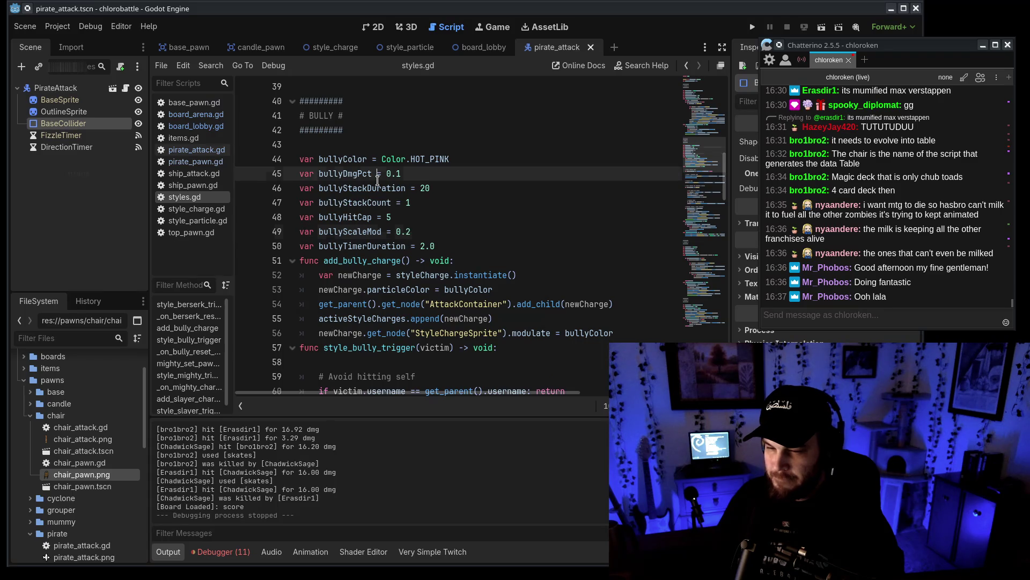
{"action": "left_click", "coordinate": [445, 251]}
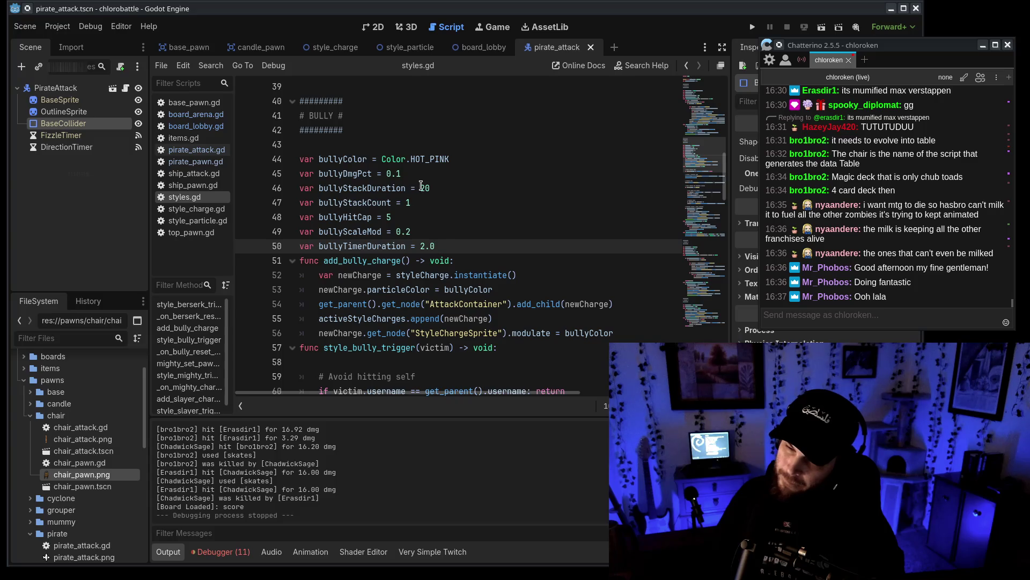
{"action": "left_click", "coordinate": [421, 185]}
{"action": "left_click", "coordinate": [446, 203]}
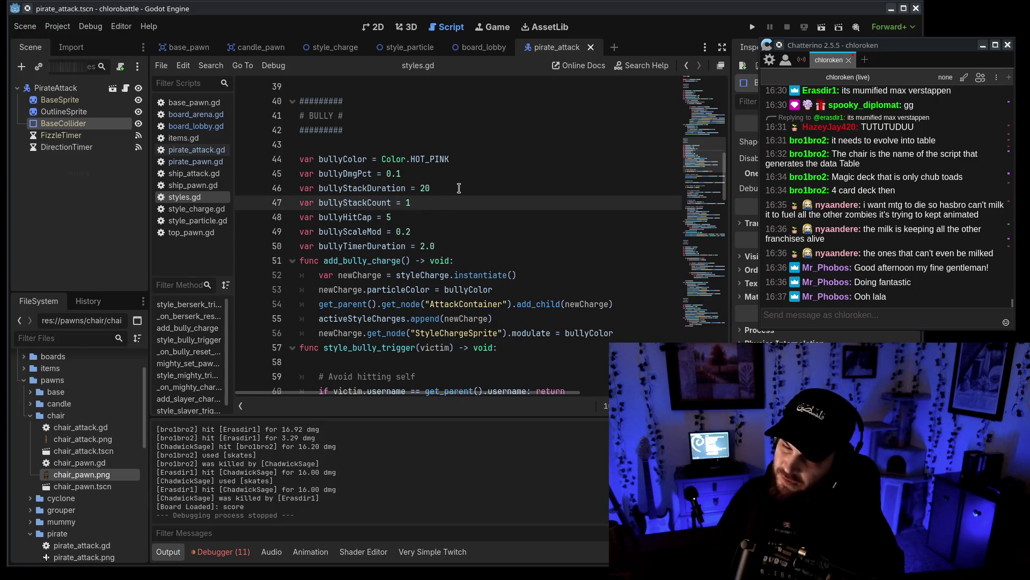
{"action": "left_click", "coordinate": [440, 187]}
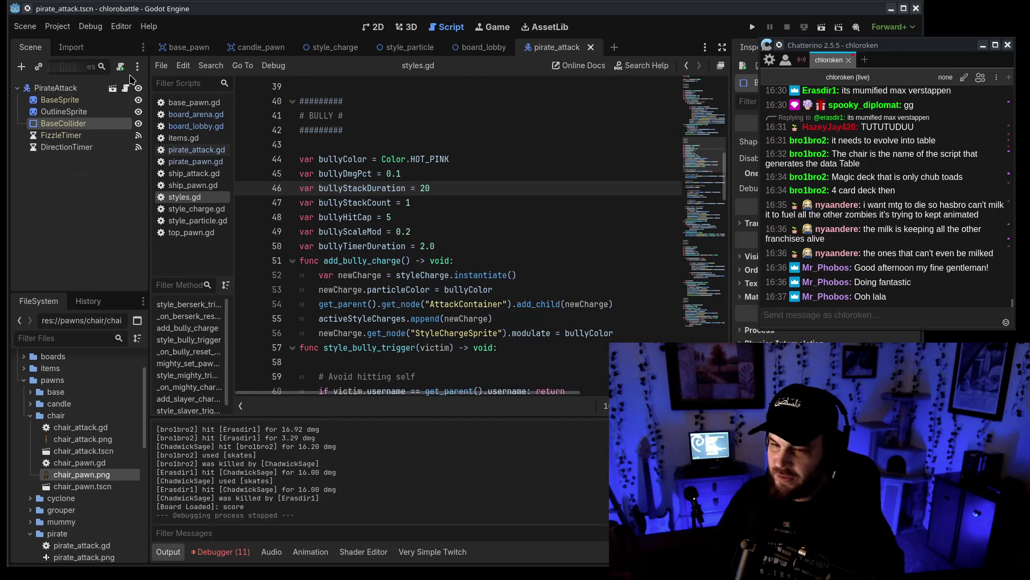
In board_lobby.gd, uncomment the test loop with count 24 and the random register_pawn line, then run.
{"action": "left_click", "coordinate": [191, 126]}
{"action": "scroll", "coordinate": [711, 95], "scroll_direction": "up", "scroll_amount": 15}
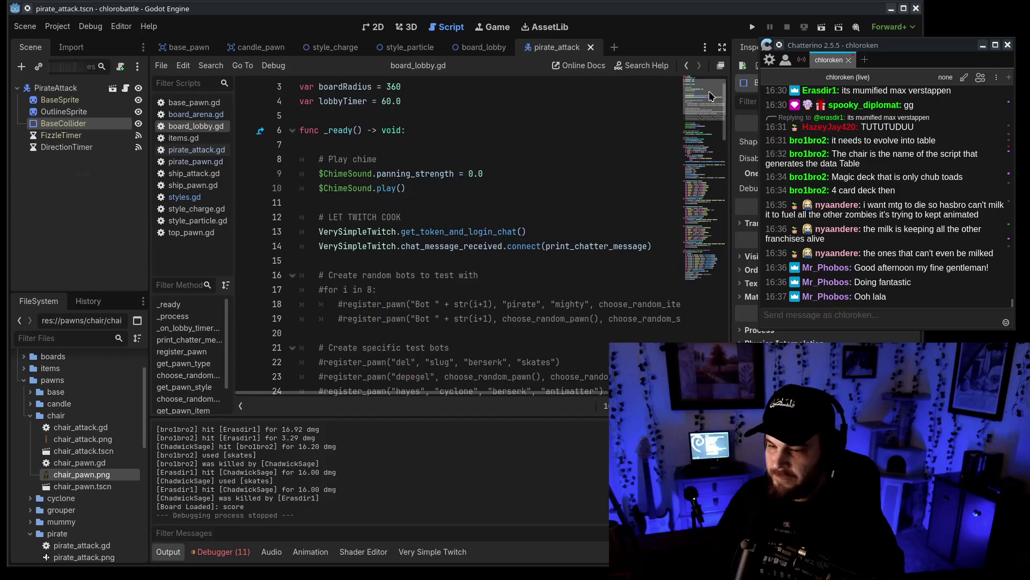
{"action": "left_click", "coordinate": [321, 319]}
{"action": "key", "text": "ctrl+k"}
{"action": "double_click", "coordinate": [365, 319]}
{"action": "type", "text": "24"}
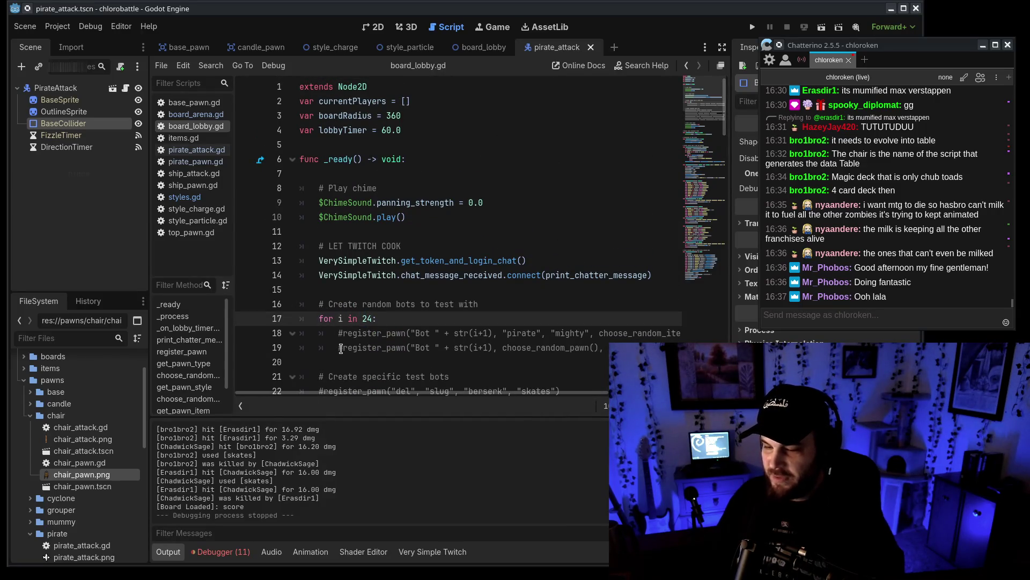
{"action": "left_click", "coordinate": [339, 347]}
{"action": "key", "text": "ctrl+k"}
{"action": "scroll", "coordinate": [539, 402], "scroll_direction": "right", "scroll_amount": 3}
{"action": "scroll", "coordinate": [539, 401], "scroll_direction": "left", "scroll_amount": 3}
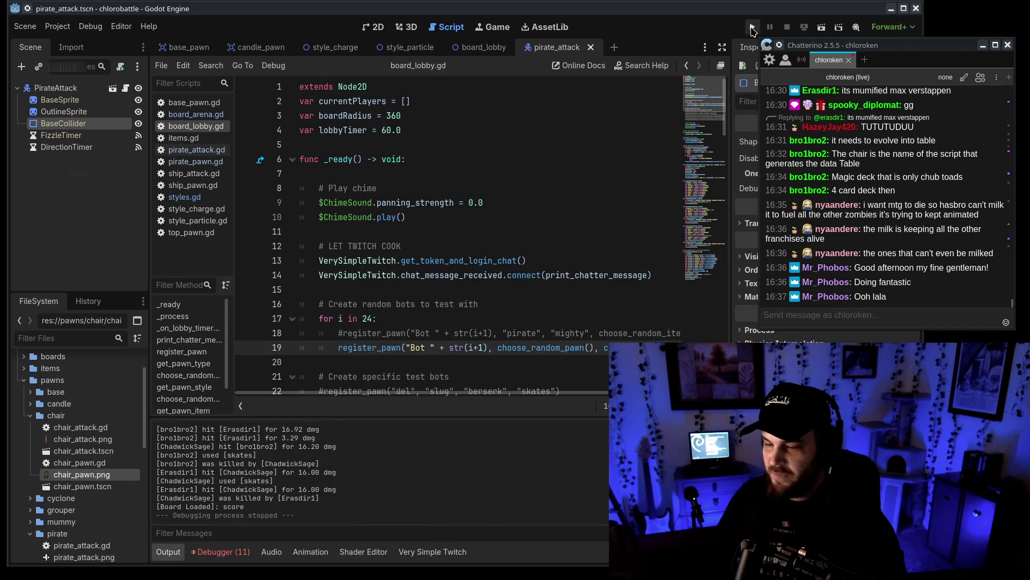
{"action": "left_click", "coordinate": [753, 27]}
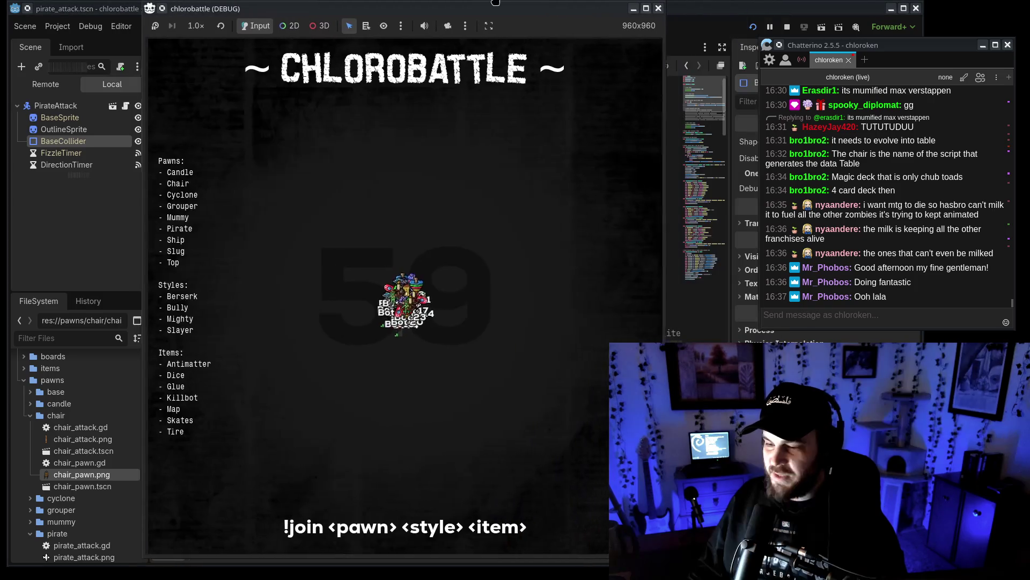
Send '!join grouper bully killbot' in the Chatterino chat.
{"action": "left_click", "coordinate": [891, 319]}
{"action": "type", "text": "!"}
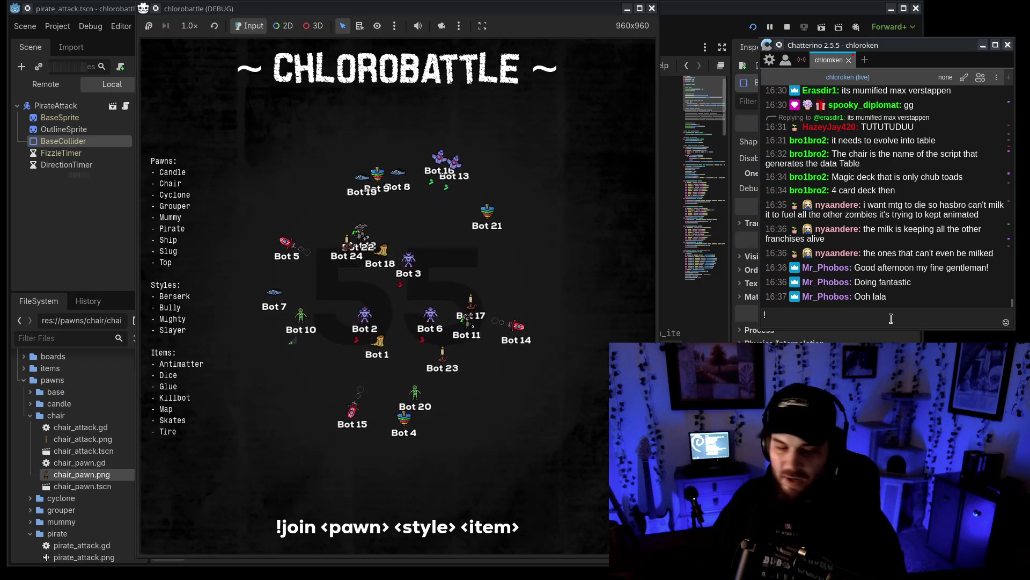
{"action": "type", "text": "join "}
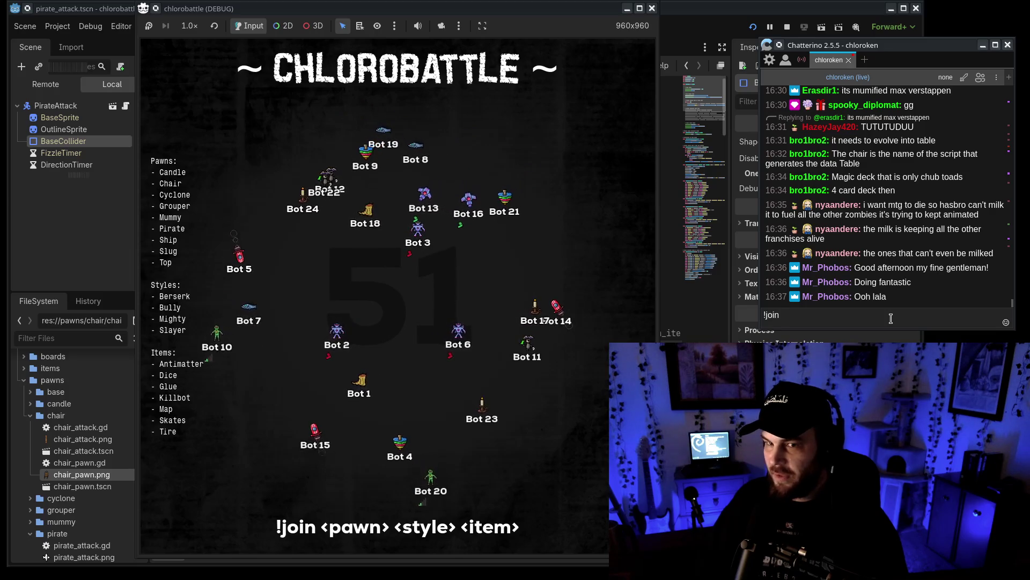
{"action": "type", "text": "grouper"}
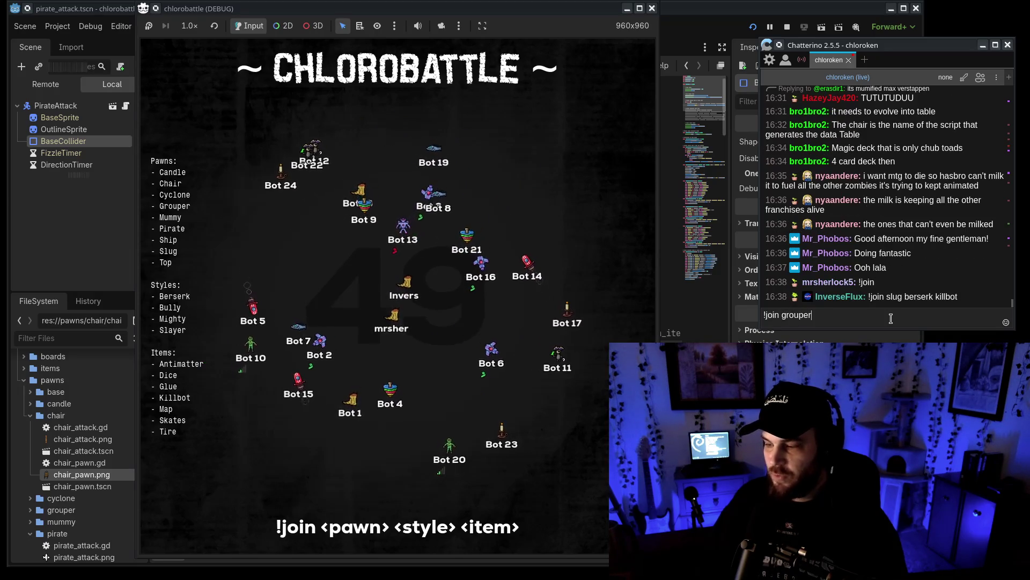
{"action": "type", "text": " bully"}
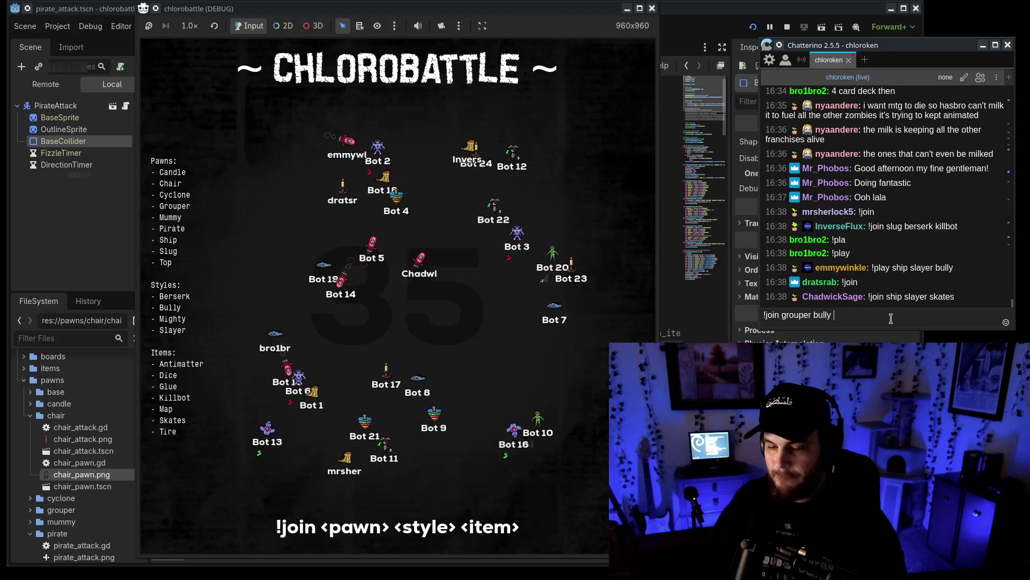
{"action": "type", "text": "ki"}
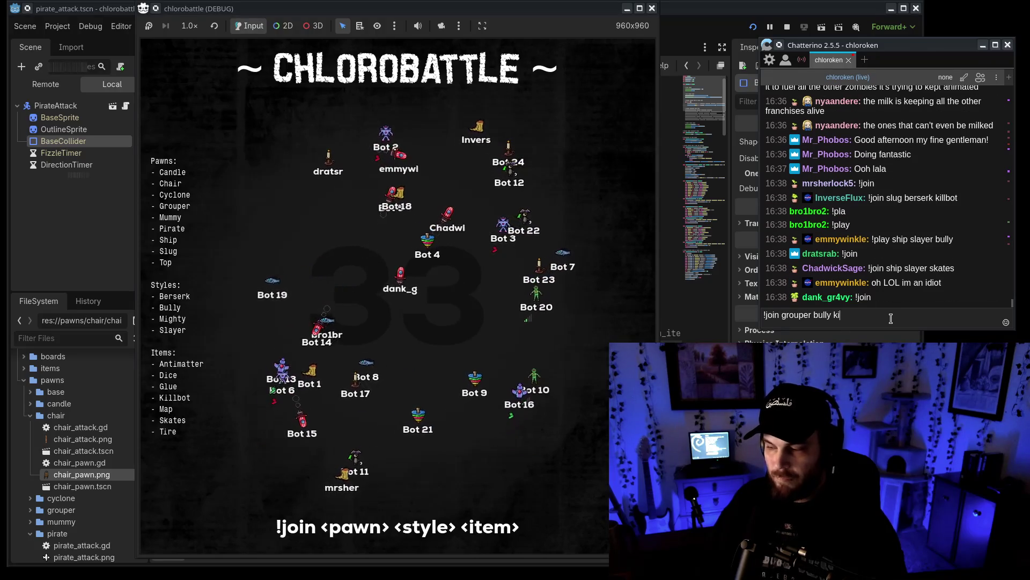
{"action": "type", "text": "llbot"}
{"action": "key", "text": "Return"}
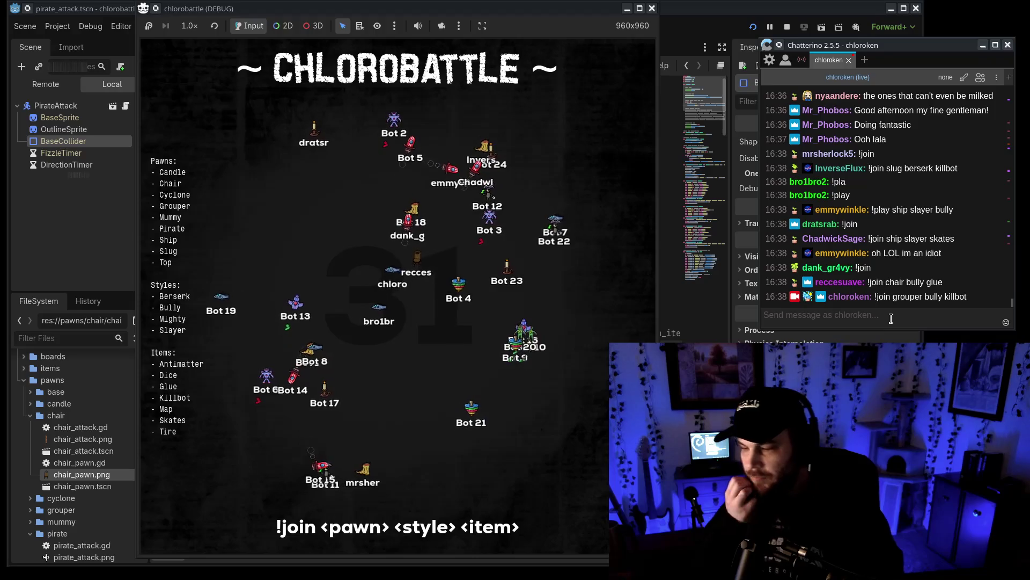
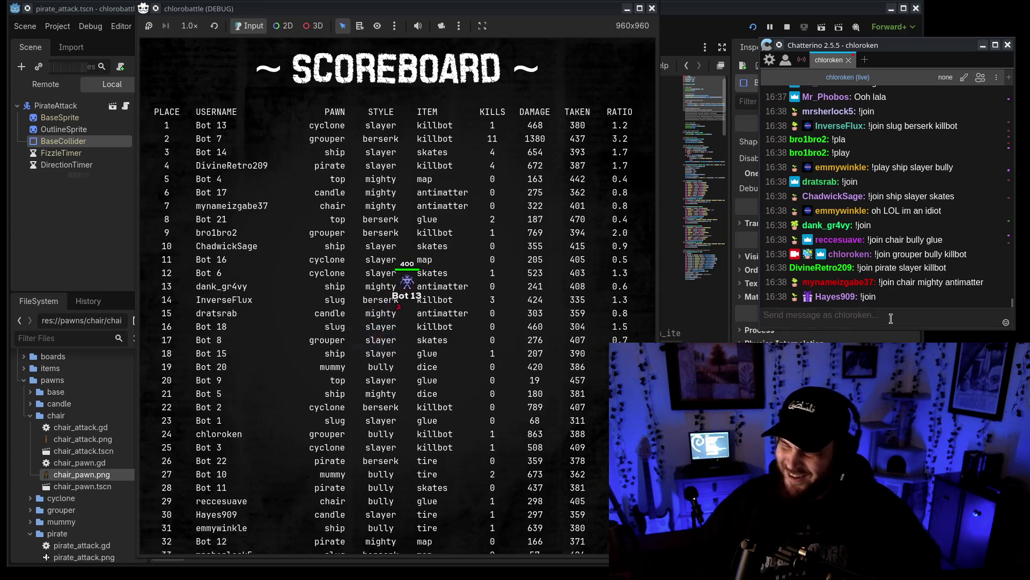
Close the finished chlorobattle test match and stop debugging, returning to board_lobby.gd.
{"action": "left_click", "coordinate": [475, 144]}
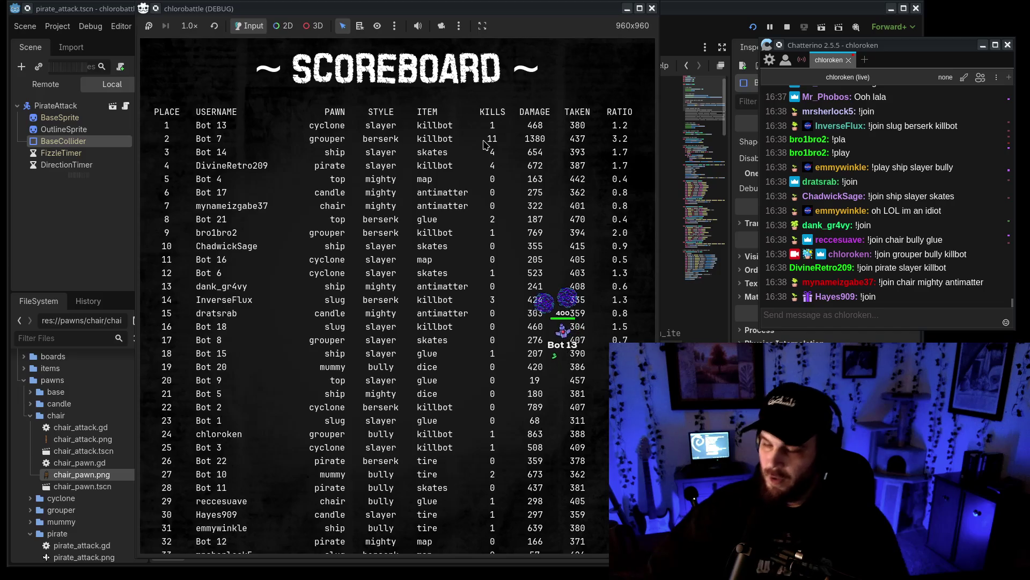
{"action": "left_click", "coordinate": [652, 8]}
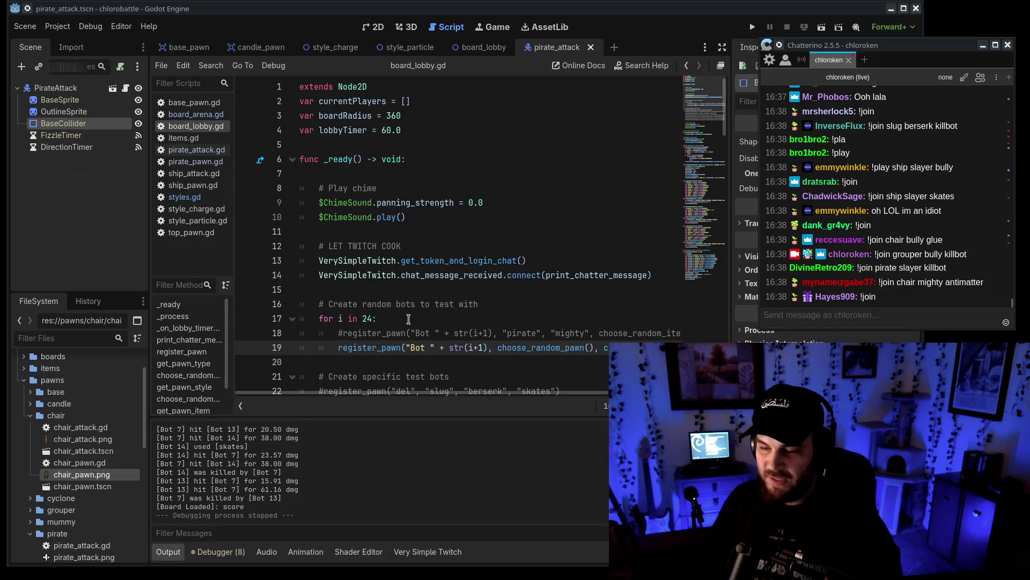
Select the 24-bot test loop in board_lobby.gd, then launch a blank Rnote canvas from the chat.
{"action": "left_click", "coordinate": [394, 318]}
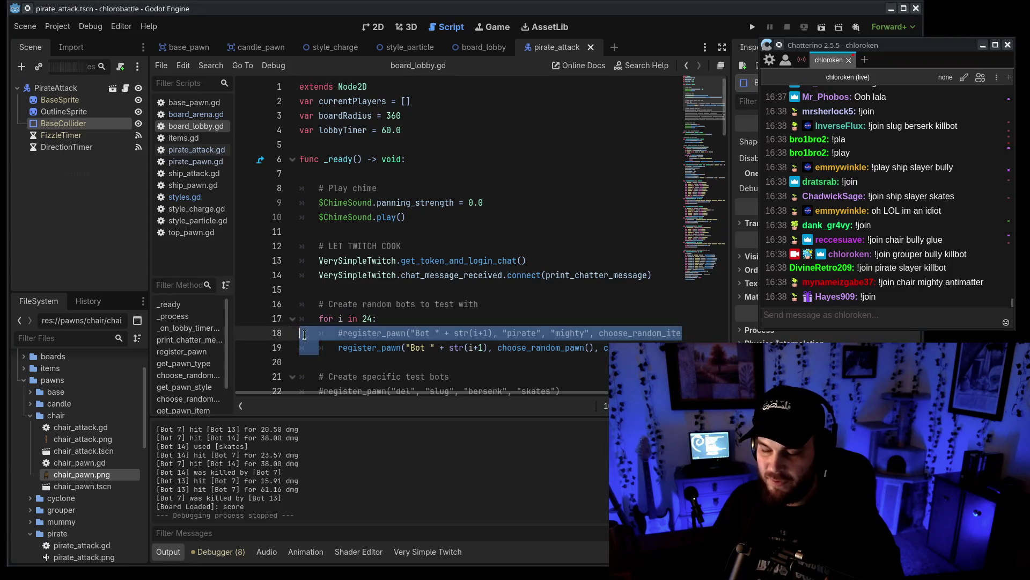
{"action": "left_click", "coordinate": [353, 366]}
{"action": "mouse_move", "coordinate": [384, 364]}
{"action": "left_mouse_down"}
{"action": "mouse_move", "coordinate": [300, 304]}
{"action": "mouse_move", "coordinate": [301, 318]}
{"action": "mouse_move", "coordinate": [280, 294]}
{"action": "mouse_move", "coordinate": [277, 355]}
{"action": "left_mouse_up"}
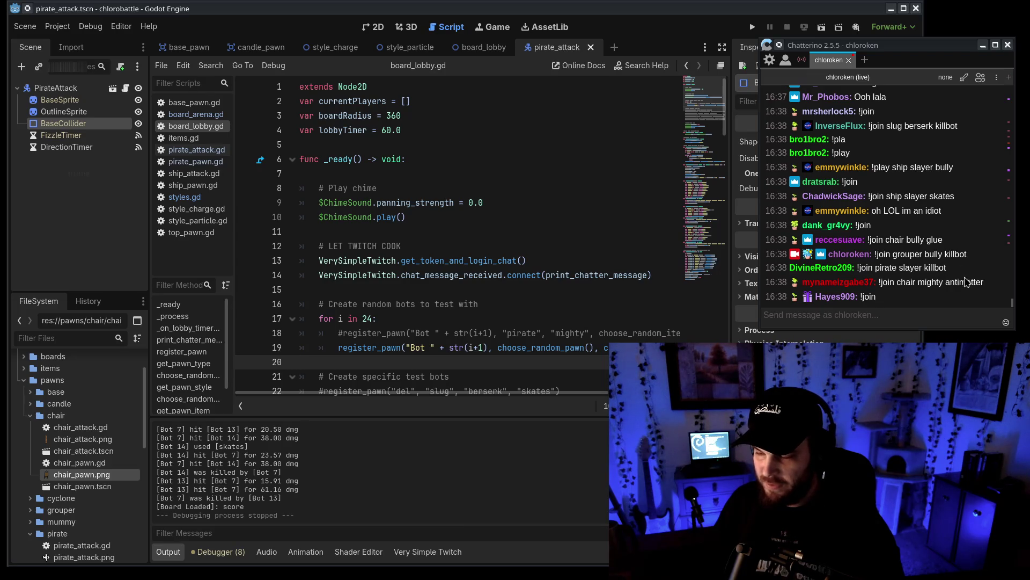
{"action": "left_click", "coordinate": [938, 315]}
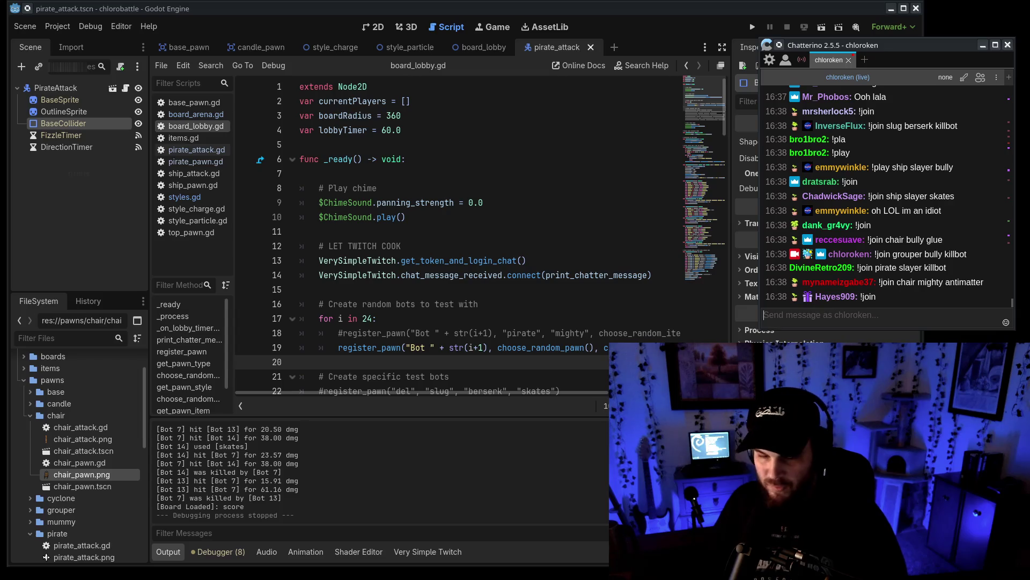
{"action": "key", "text": "super+d"}
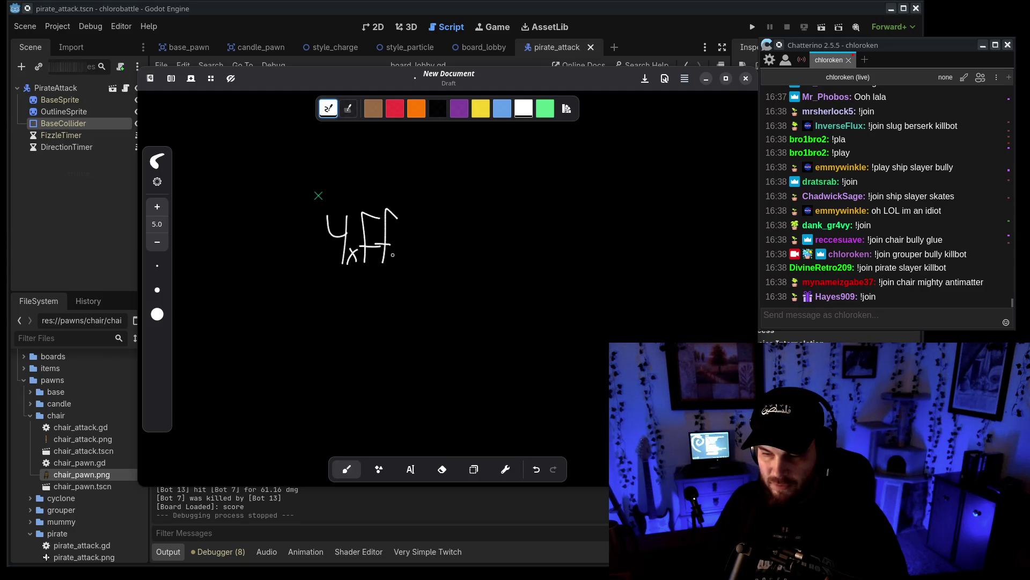
Draw the underlined 4xFFA heading and four bracket lines merging into one final line.
{"action": "scroll", "coordinate": [394, 266], "scroll_direction": "right", "scroll_amount": 3}
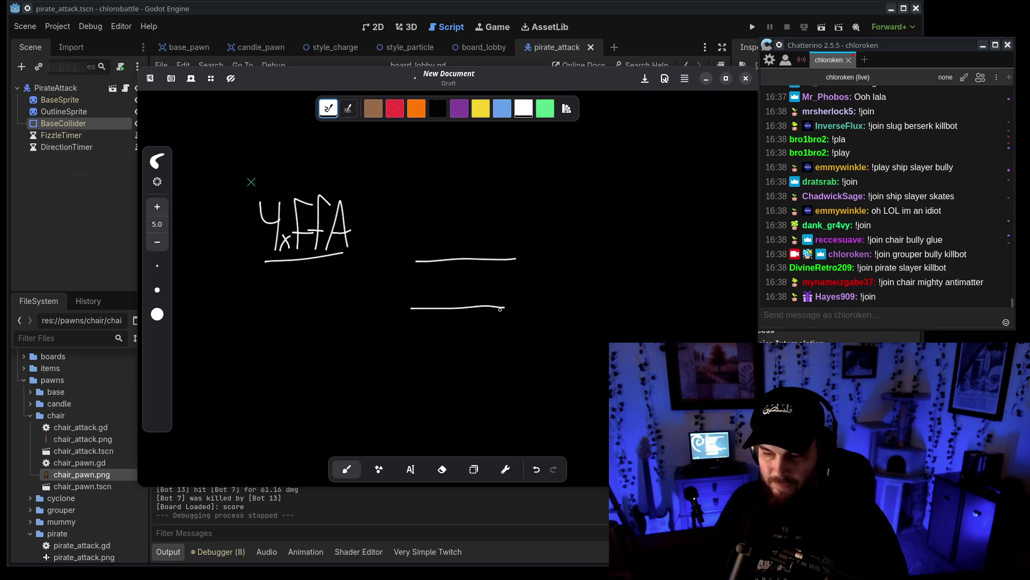
{"action": "scroll", "coordinate": [418, 369], "scroll_direction": "right", "scroll_amount": 4}
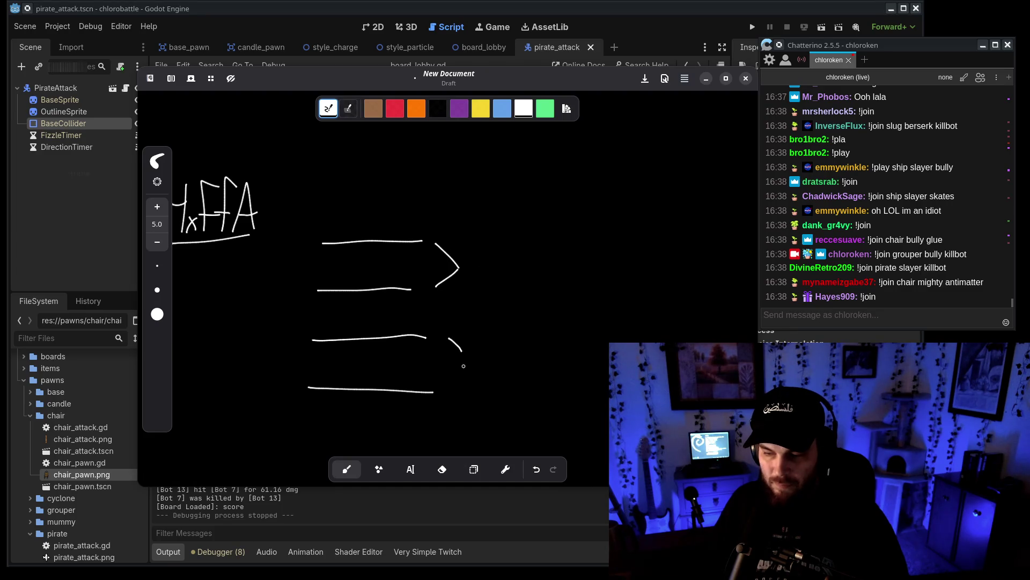
{"action": "scroll", "coordinate": [532, 349], "scroll_direction": "right", "scroll_amount": 5}
{"action": "left_click_drag", "start_coordinate": [389, 259], "coordinate": [443, 261]}
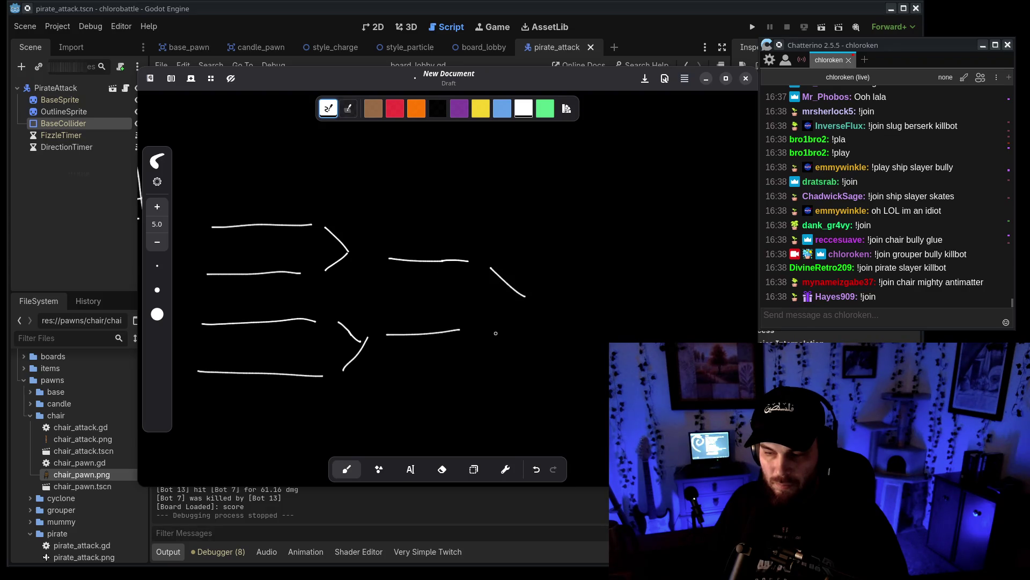
{"action": "scroll", "coordinate": [528, 298], "scroll_direction": "right", "scroll_amount": 10}
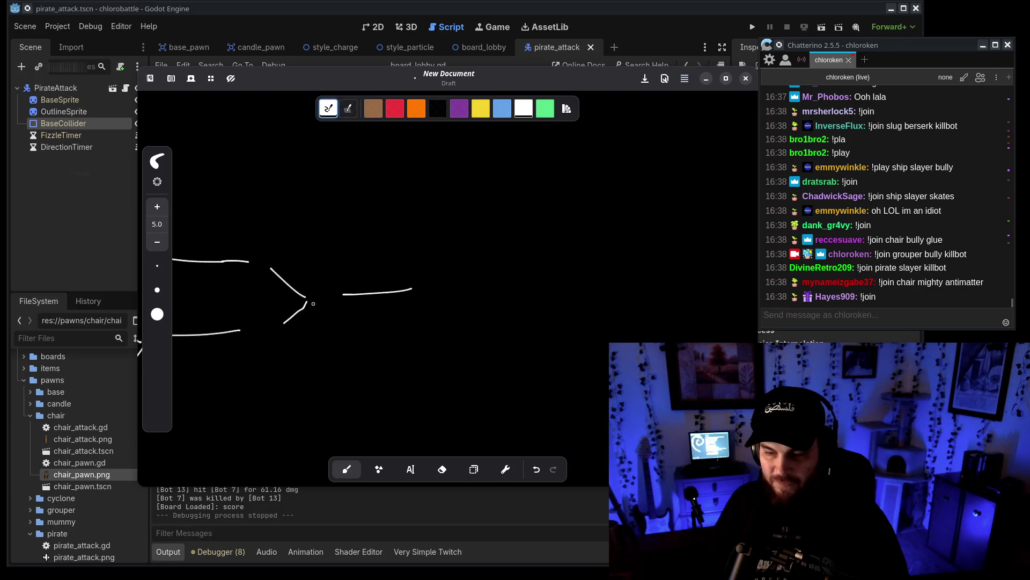
{"action": "key", "text": "ctrl+z"}
{"action": "scroll", "coordinate": [421, 328], "scroll_direction": "left", "scroll_amount": 6}
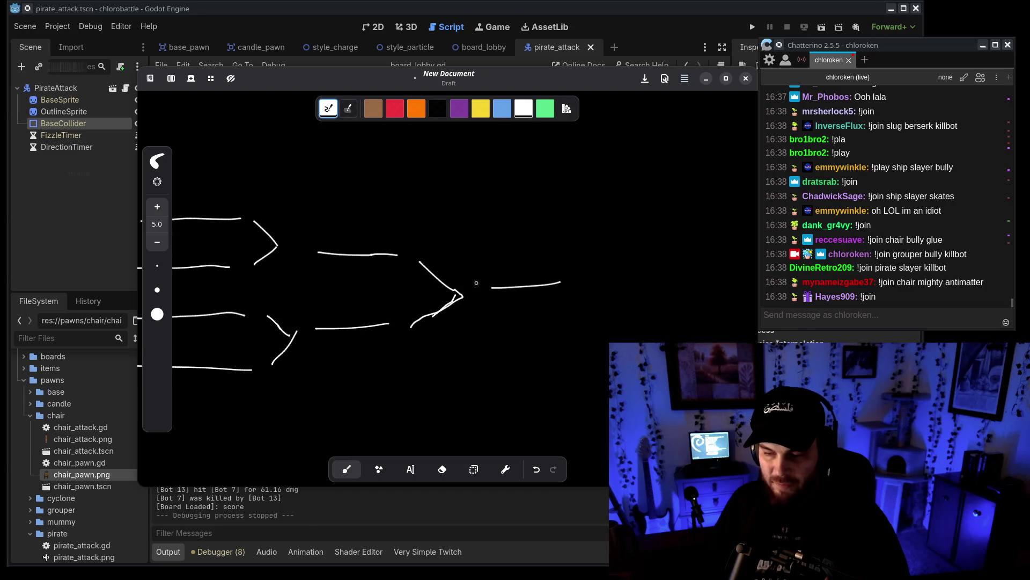
{"action": "key", "text": "ctrl+z"}
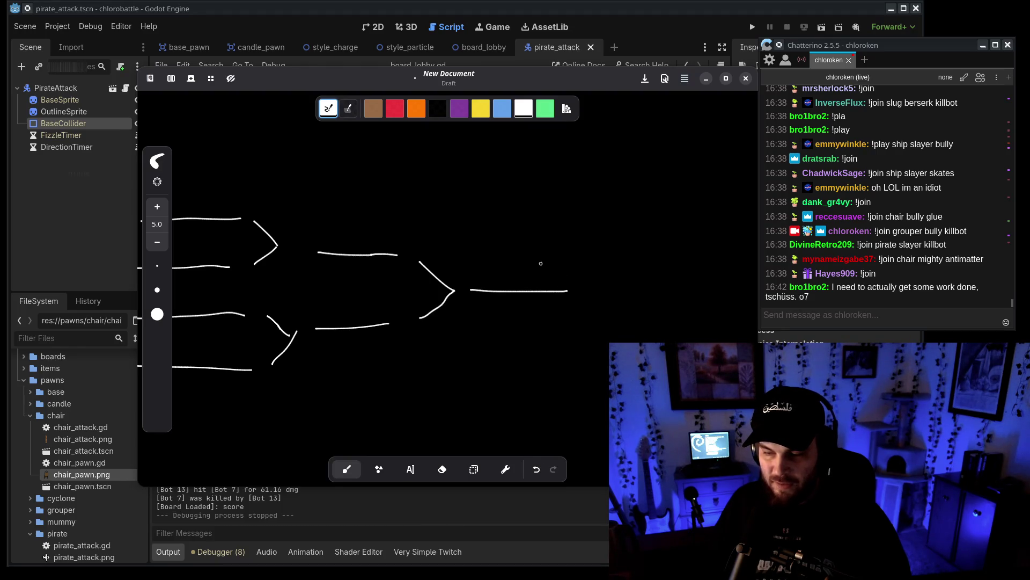
{"action": "scroll", "coordinate": [649, 271], "scroll_direction": "right", "scroll_amount": 3}
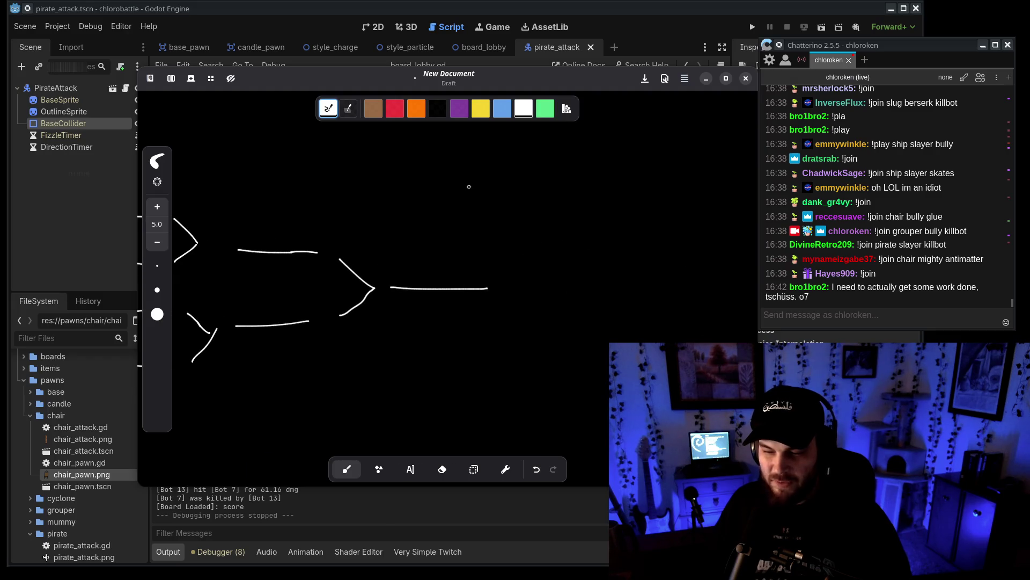
{"action": "scroll", "coordinate": [513, 229], "scroll_direction": "right", "scroll_amount": 3}
Draw the mirrored right half of the bracket toward the centre final line, removing stray ovals and arcs.
{"action": "mouse_move", "coordinate": [594, 208]}
{"action": "left_mouse_down"}
{"action": "mouse_move", "coordinate": [322, 289]}
{"action": "mouse_move", "coordinate": [553, 396]}
{"action": "left_mouse_up"}
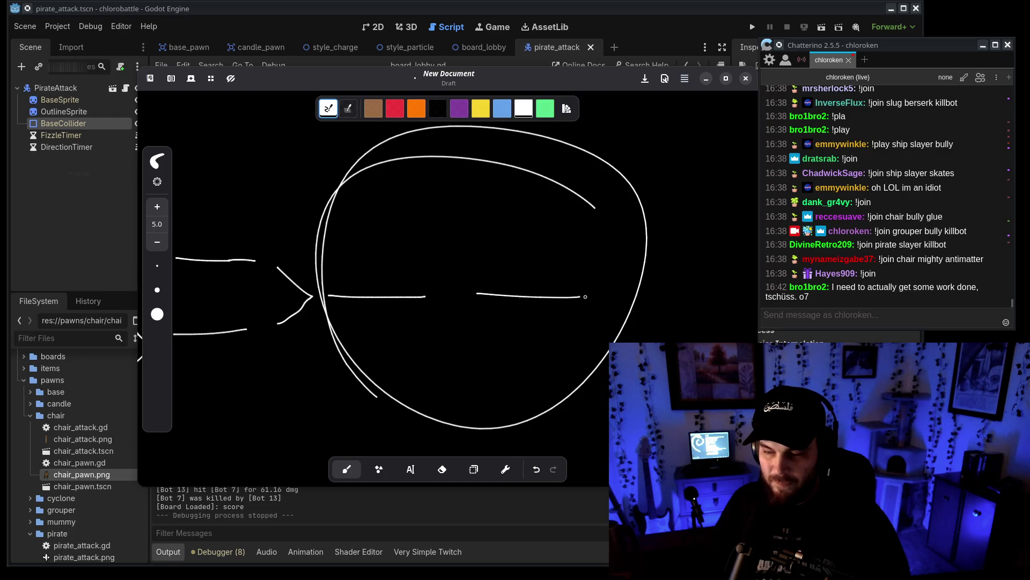
{"action": "key", "text": "ctrl+z"}
{"action": "key", "text": "ctrl+z"}
{"action": "key", "text": "ctrl+z"}
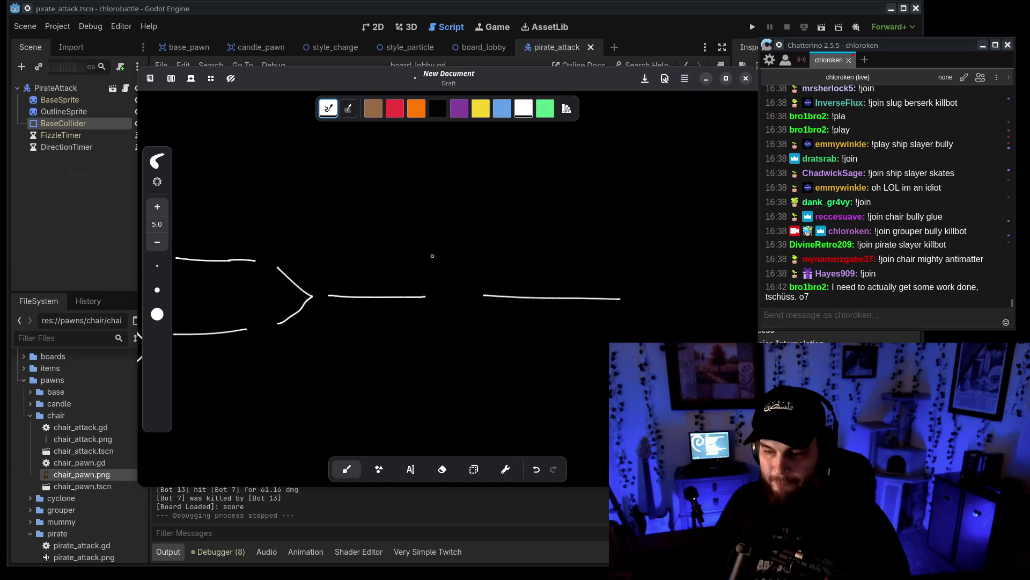
{"action": "left_click_drag", "start_coordinate": [448, 171], "coordinate": [450, 403]}
{"action": "key", "text": "ctrl+z"}
{"action": "scroll", "coordinate": [450, 303], "scroll_direction": "right", "scroll_amount": 10}
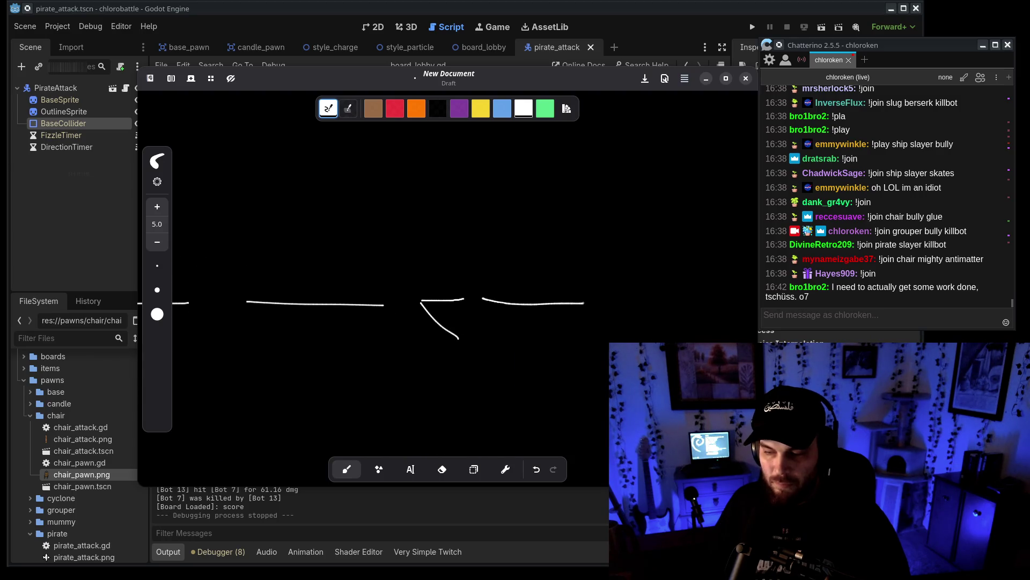
{"action": "scroll", "coordinate": [437, 320], "scroll_direction": "right", "scroll_amount": 8}
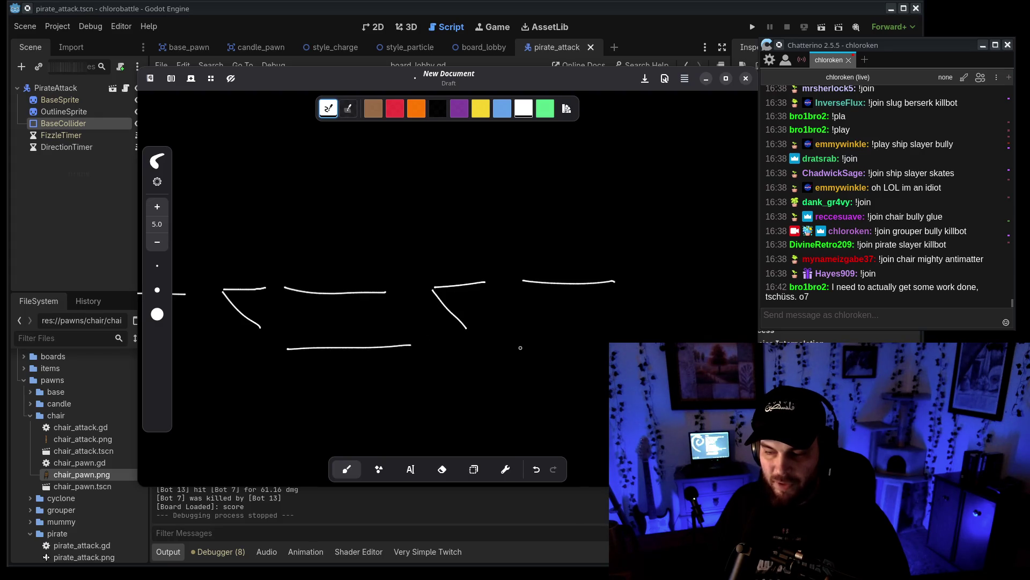
{"action": "scroll", "coordinate": [236, 236], "scroll_direction": "left", "scroll_amount": 10}
{"action": "scroll", "coordinate": [236, 236], "scroll_direction": "down", "scroll_amount": 5}
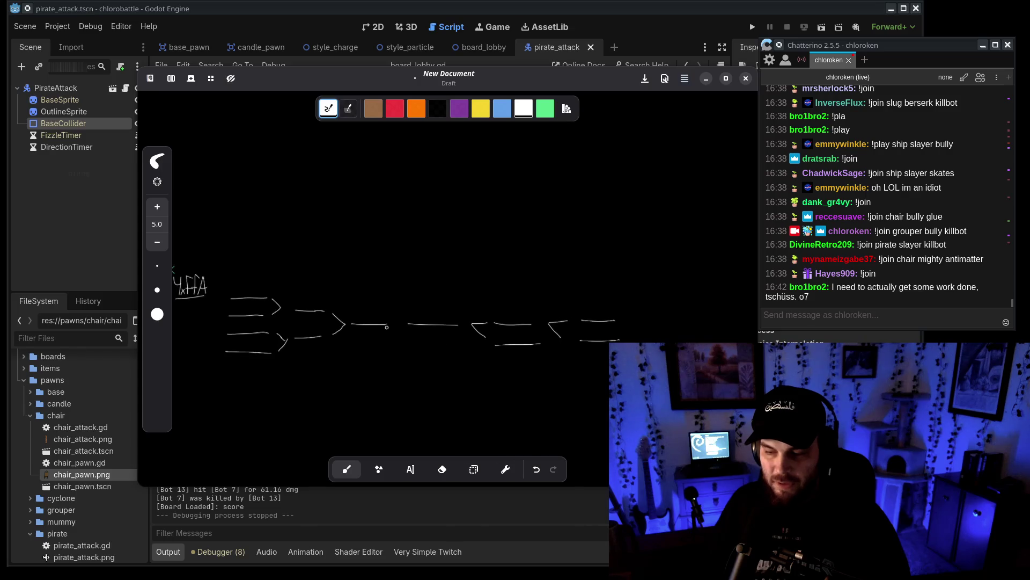
{"action": "scroll", "coordinate": [459, 300], "scroll_direction": "up", "scroll_amount": 5}
{"action": "left_click_drag", "start_coordinate": [391, 179], "coordinate": [483, 354]}
{"action": "key", "text": "ctrl+z"}
Add rows of paired blank lines beneath the bracket, undoing a trial ellipse and stray strokes.
{"action": "scroll", "coordinate": [368, 311], "scroll_direction": "down", "scroll_amount": 3}
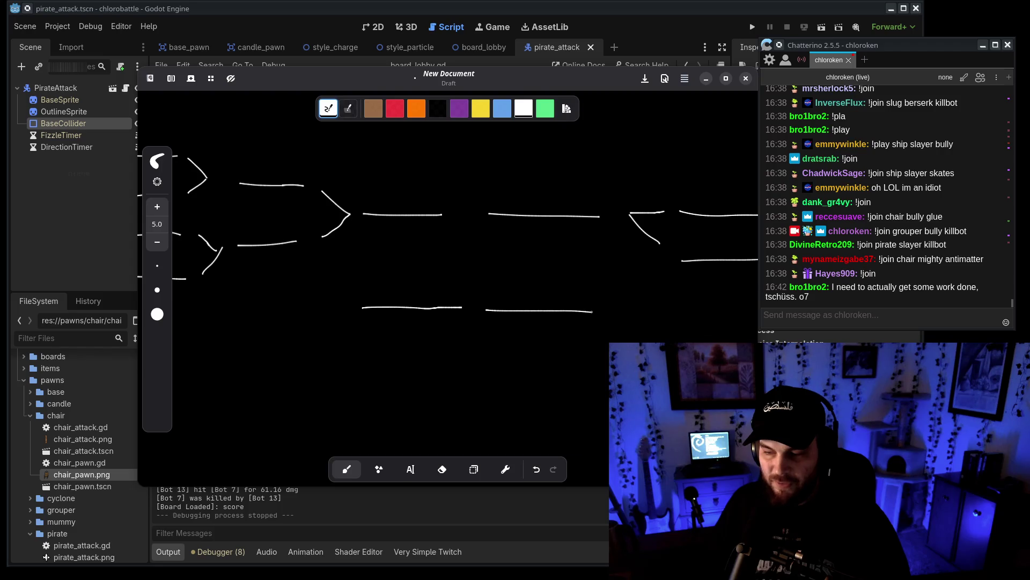
{"action": "scroll", "coordinate": [448, 376], "scroll_direction": "down", "scroll_amount": 2}
{"action": "key", "text": "ctrl+z"}
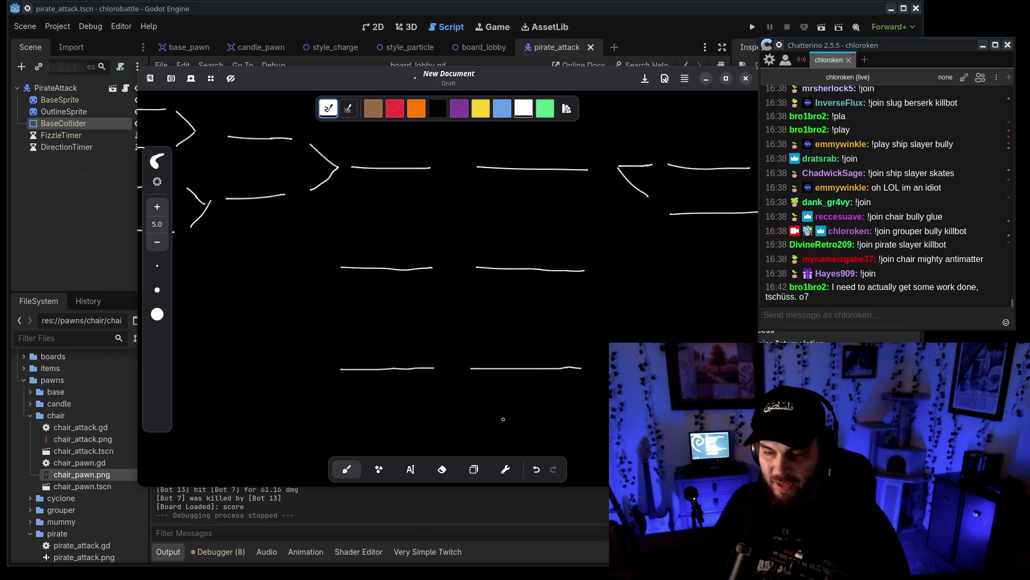
{"action": "scroll", "coordinate": [448, 268], "scroll_direction": "up", "scroll_amount": 3}
{"action": "mouse_move", "coordinate": [483, 157]}
{"action": "left_mouse_down"}
{"action": "mouse_move", "coordinate": [332, 161]}
{"action": "mouse_move", "coordinate": [322, 178]}
{"action": "left_mouse_up"}
{"action": "key", "text": "ctrl+z"}
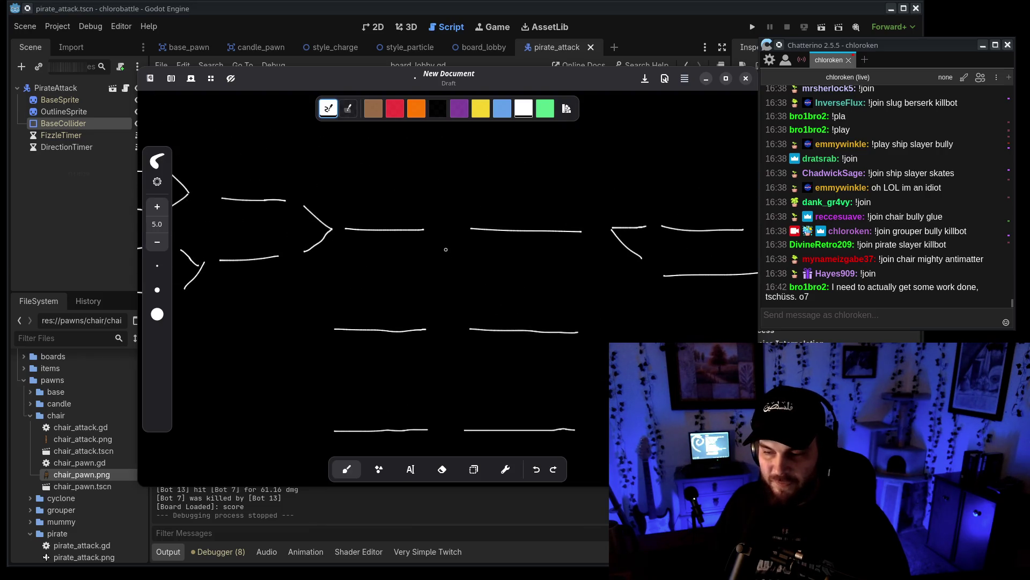
{"action": "left_click_drag", "start_coordinate": [452, 269], "coordinate": [453, 267]}
{"action": "scroll", "coordinate": [453, 268], "scroll_direction": "down", "scroll_amount": 3}
{"action": "key", "text": "ctrl+z"}
{"action": "mouse_move", "coordinate": [553, 285]}
{"action": "left_mouse_down"}
{"action": "mouse_move", "coordinate": [336, 322]}
{"action": "mouse_move", "coordinate": [577, 393]}
{"action": "left_mouse_up"}
{"action": "key", "text": "ctrl+z"}
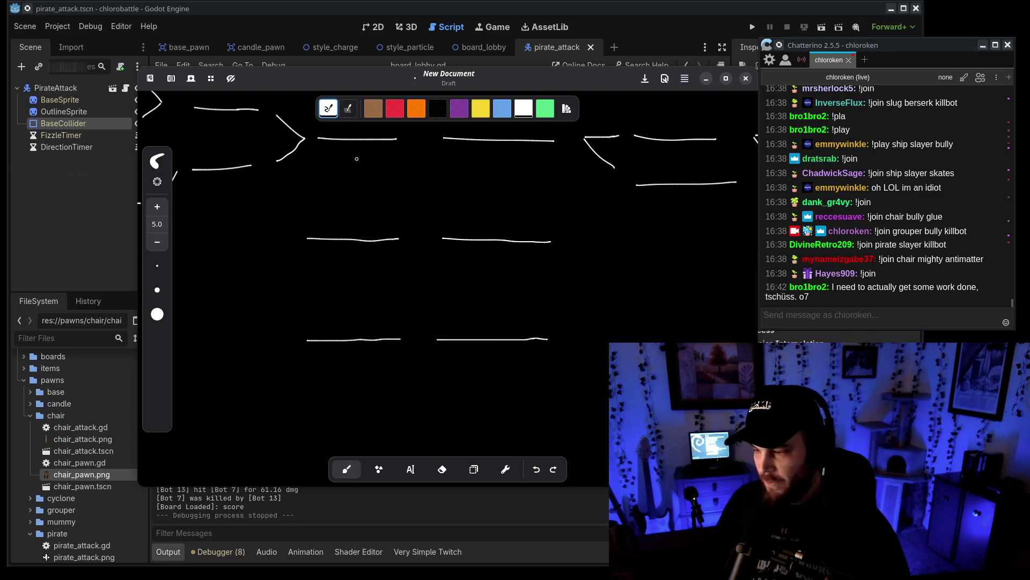
{"action": "scroll", "coordinate": [665, 198], "scroll_direction": "up", "scroll_amount": 2}
{"action": "scroll", "coordinate": [483, 263], "scroll_direction": "down", "scroll_amount": 6}
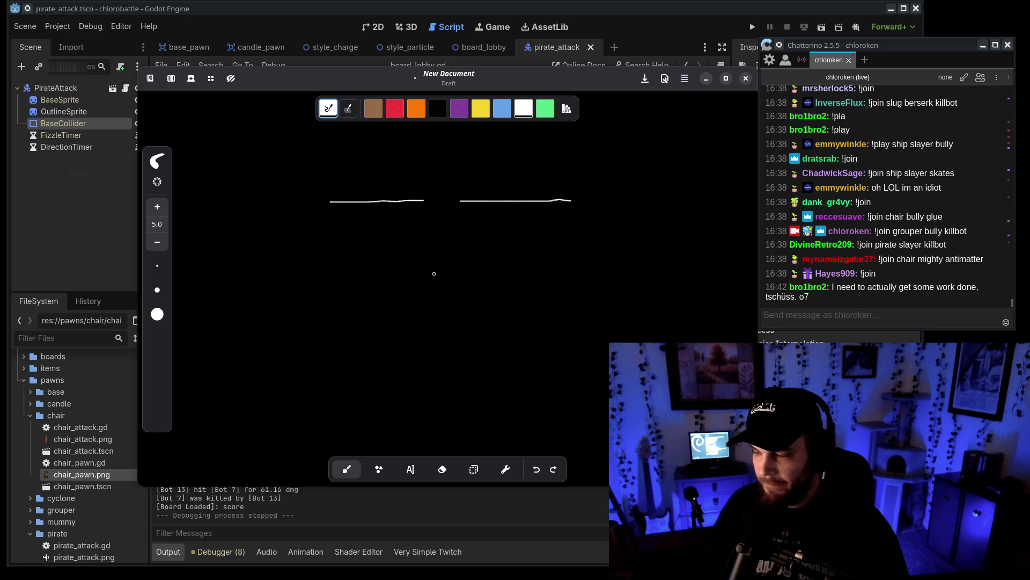
{"action": "left_click", "coordinate": [809, 321]}
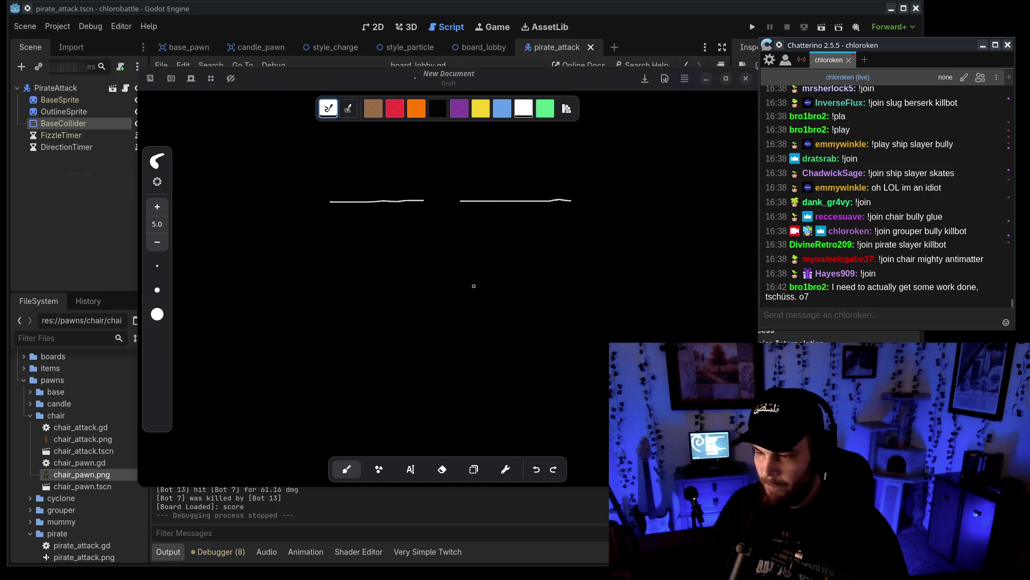
{"action": "left_click_drag", "start_coordinate": [591, 72], "coordinate": [548, 60]}
{"action": "scroll", "coordinate": [420, 303], "scroll_direction": "down", "scroll_amount": 2}
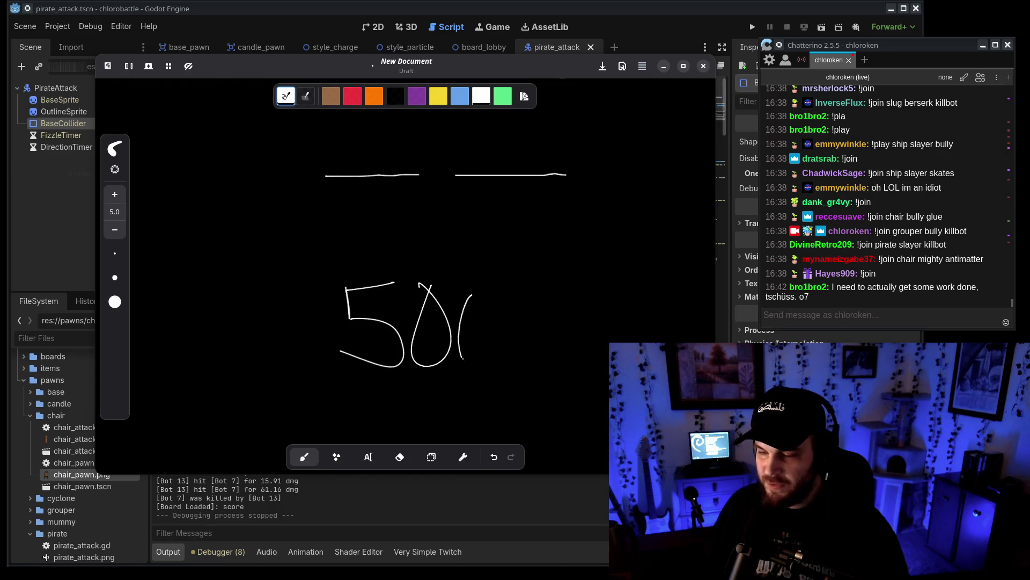
{"action": "scroll", "coordinate": [588, 382], "scroll_direction": "down", "scroll_amount": 3}
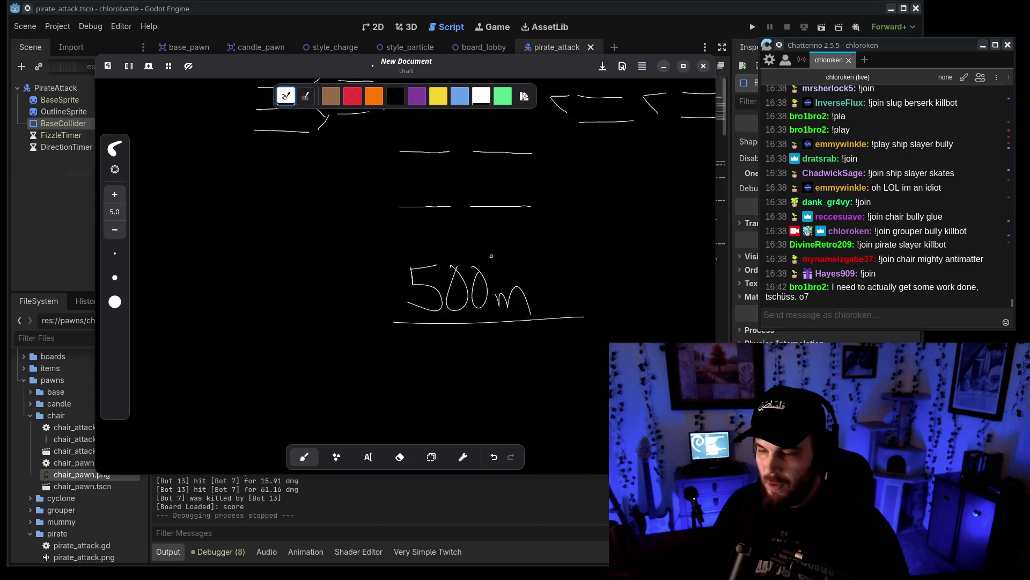
{"action": "scroll", "coordinate": [573, 314], "scroll_direction": "right", "scroll_amount": 2}
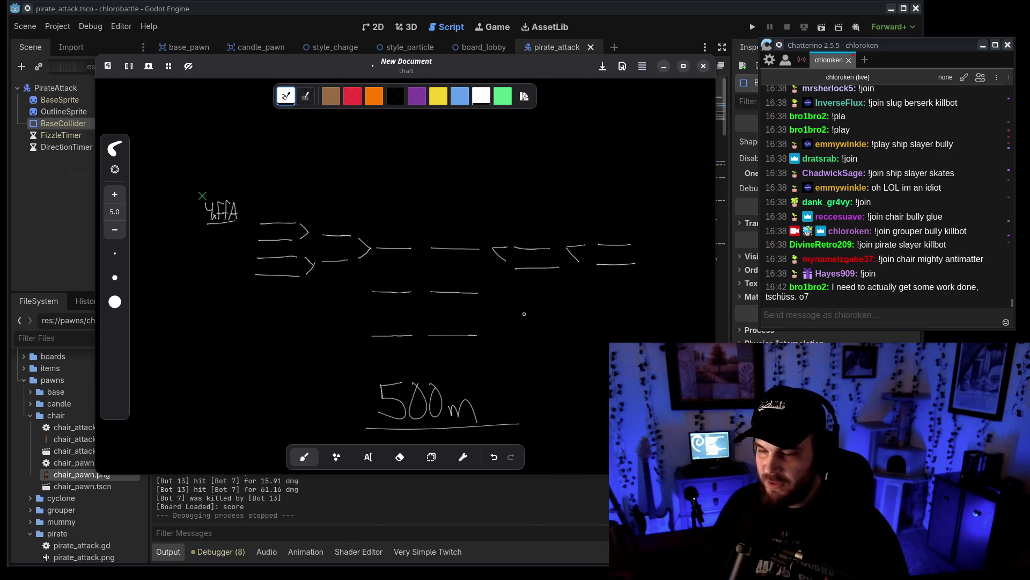
{"action": "scroll", "coordinate": [294, 286], "scroll_direction": "up", "scroll_amount": 3}
{"action": "scroll", "coordinate": [341, 262], "scroll_direction": "up", "scroll_amount": 2}
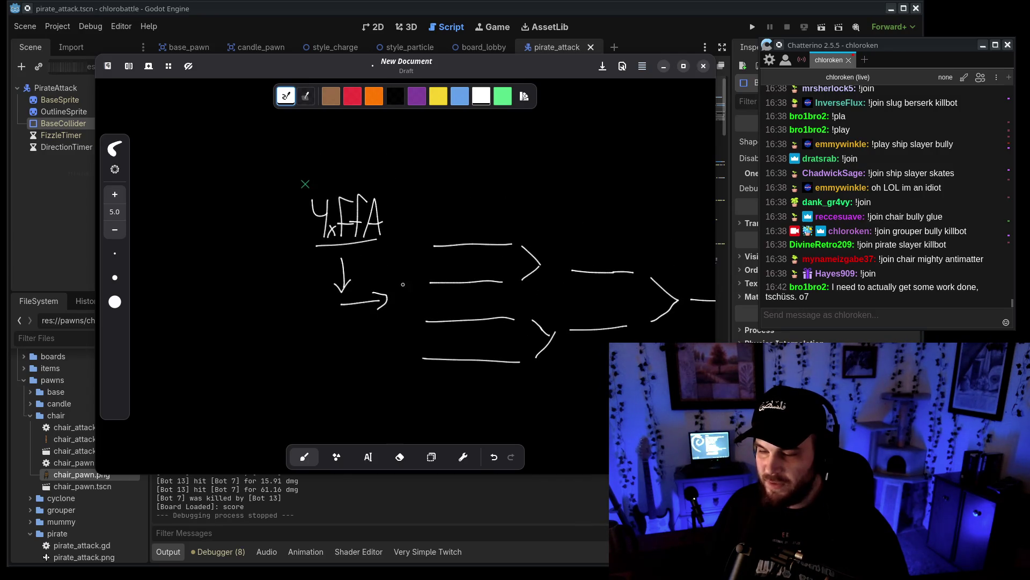
{"action": "scroll", "coordinate": [403, 374], "scroll_direction": "right", "scroll_amount": 5}
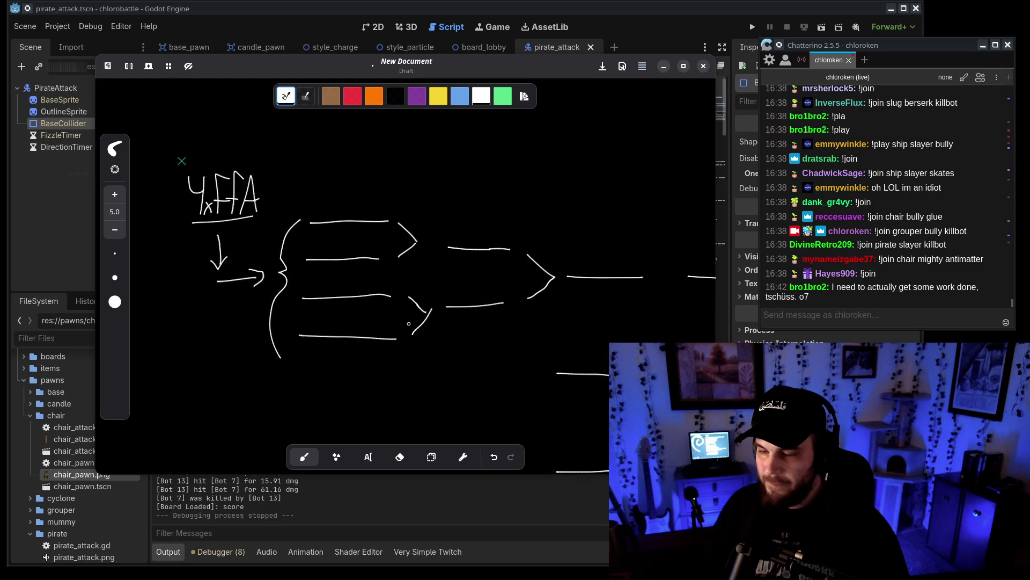
{"action": "scroll", "coordinate": [417, 154], "scroll_direction": "right", "scroll_amount": 4}
{"action": "scroll", "coordinate": [504, 326], "scroll_direction": "down", "scroll_amount": 5}
{"action": "mouse_move", "coordinate": [529, 225]}
{"action": "left_mouse_down"}
{"action": "mouse_move", "coordinate": [236, 252]}
{"action": "mouse_move", "coordinate": [553, 301]}
{"action": "left_mouse_up"}
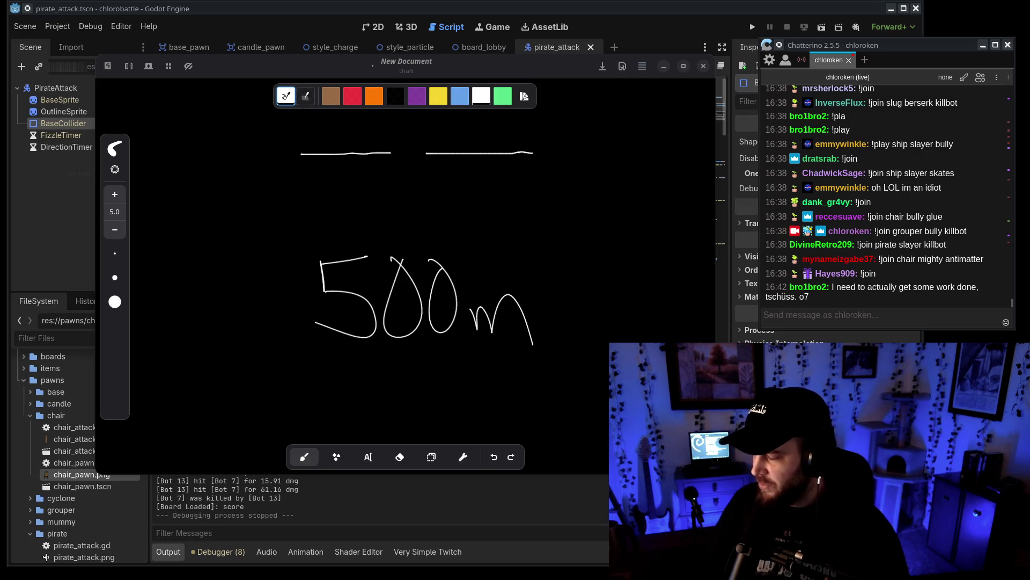
{"action": "left_click", "coordinate": [836, 312]}
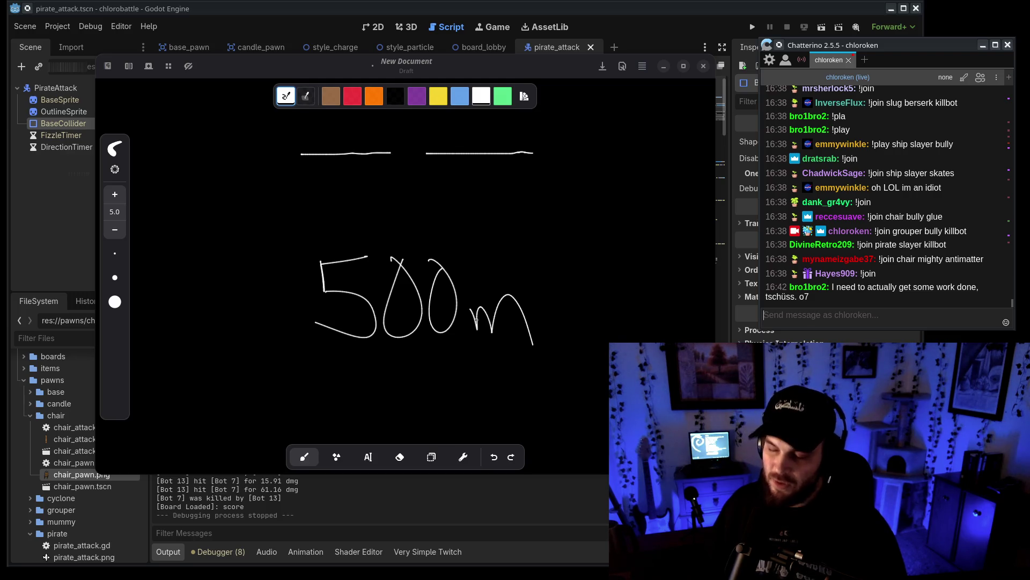
{"action": "scroll", "coordinate": [408, 425], "scroll_direction": "up", "scroll_amount": 1}
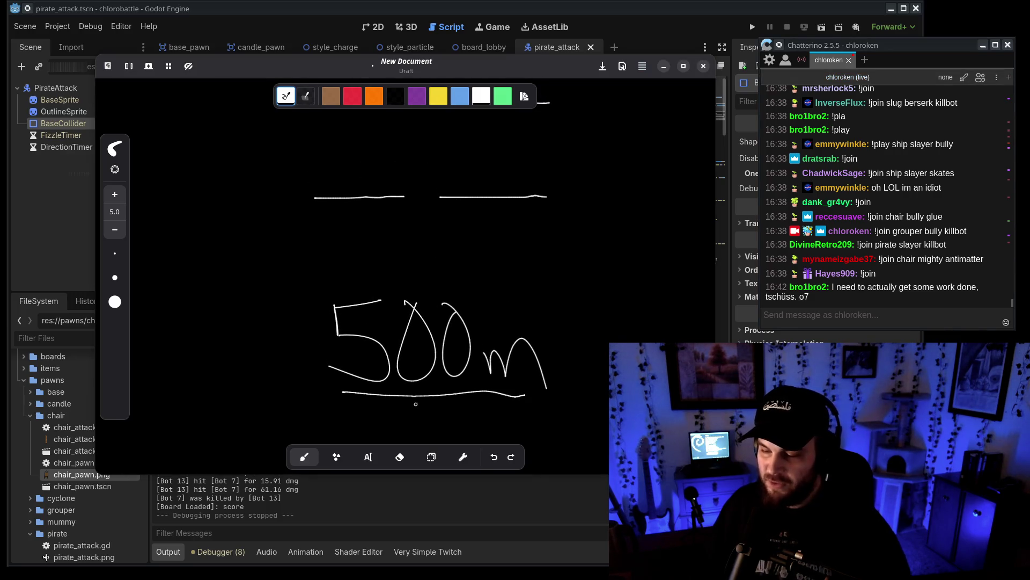
{"action": "scroll", "coordinate": [543, 351], "scroll_direction": "down", "scroll_amount": 3}
{"action": "scroll", "coordinate": [537, 322], "scroll_direction": "up", "scroll_amount": 2}
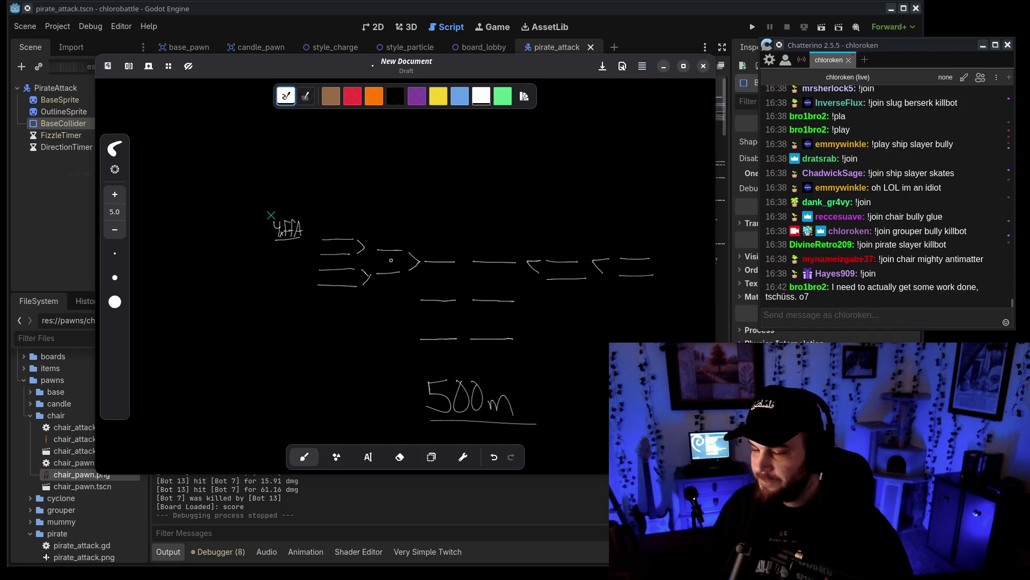
{"action": "scroll", "coordinate": [271, 215], "scroll_direction": "up", "scroll_amount": 3}
{"action": "key", "text": "ctrl+z"}
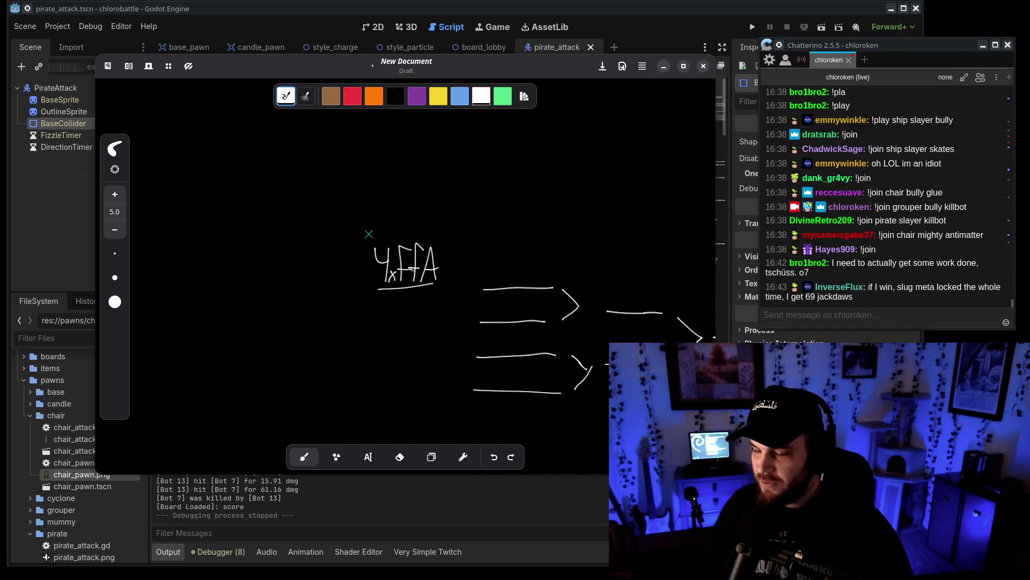
{"action": "scroll", "coordinate": [397, 242], "scroll_direction": "up", "scroll_amount": 5}
{"action": "scroll", "coordinate": [397, 279], "scroll_direction": "down", "scroll_amount": 3}
{"action": "scroll", "coordinate": [272, 178], "scroll_direction": "right", "scroll_amount": 8}
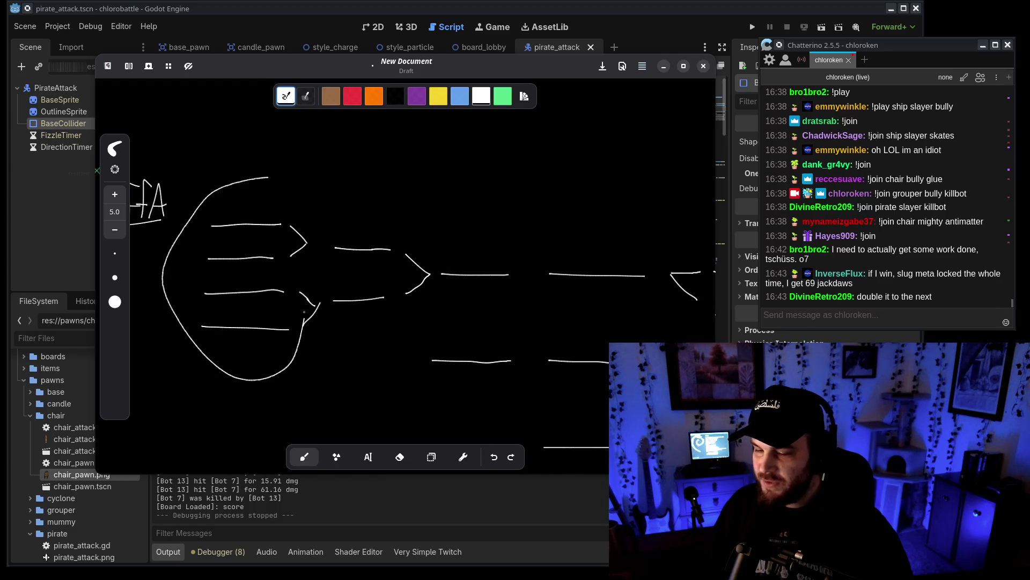
{"action": "key", "text": "ctrl+z"}
{"action": "scroll", "coordinate": [321, 196], "scroll_direction": "down", "scroll_amount": 3}
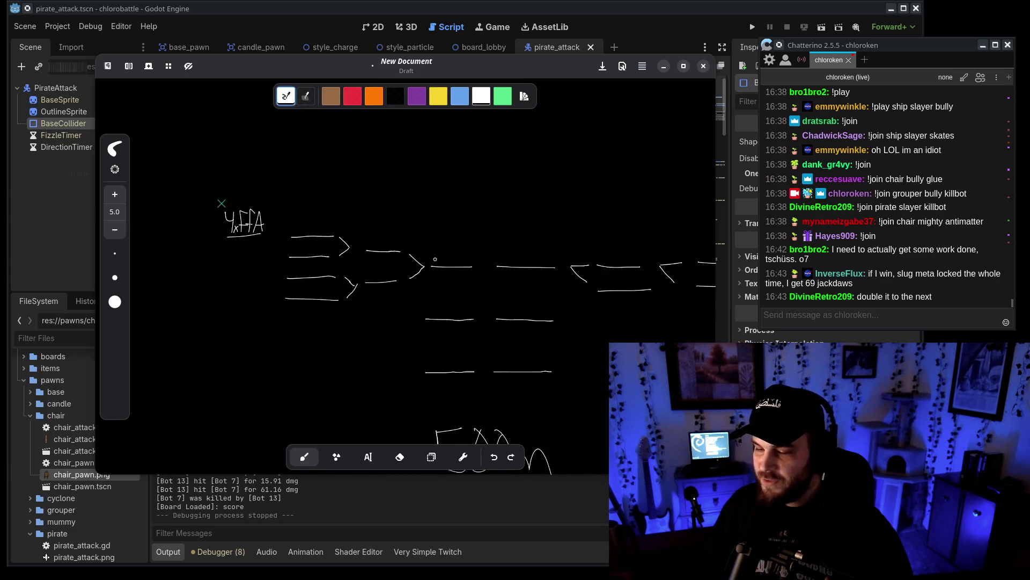
{"action": "key", "text": "ctrl+z"}
{"action": "left_click_drag", "start_coordinate": [304, 208], "coordinate": [272, 244]}
{"action": "key", "text": "ctrl+z"}
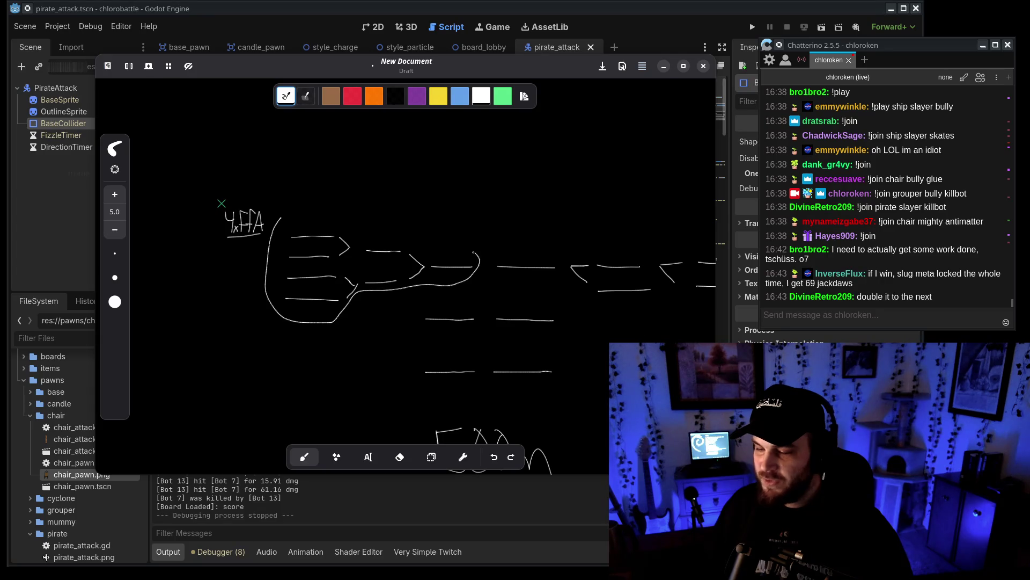
{"action": "scroll", "coordinate": [352, 272], "scroll_direction": "right", "scroll_amount": 5}
{"action": "key", "text": "ctrl+z"}
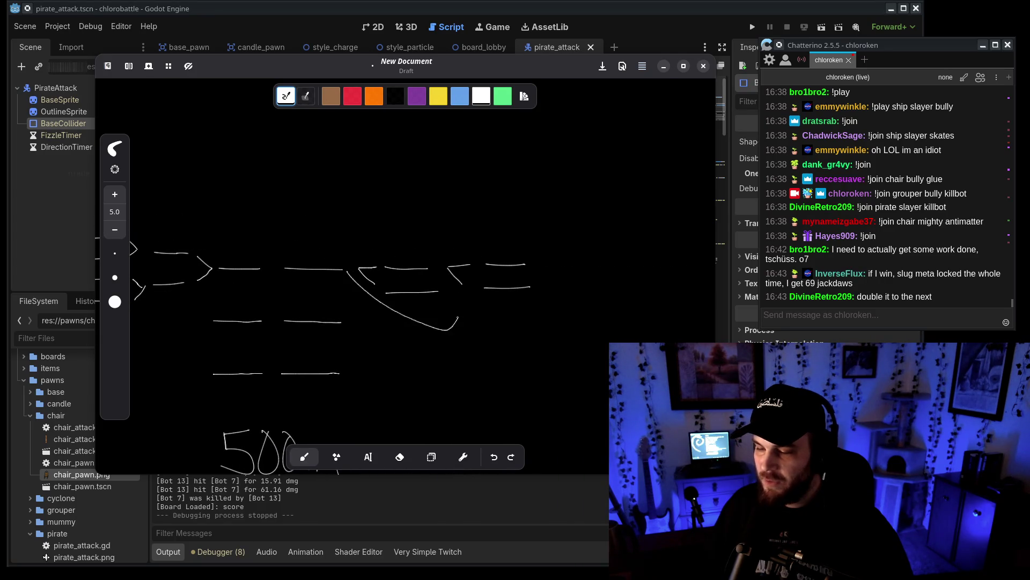
{"action": "scroll", "coordinate": [457, 234], "scroll_direction": "left", "scroll_amount": 3}
{"action": "scroll", "coordinate": [457, 234], "scroll_direction": "down", "scroll_amount": 2}
{"action": "key", "text": "ctrl+z"}
{"action": "left_click_drag", "start_coordinate": [352, 196], "coordinate": [268, 325]}
{"action": "key", "text": "ctrl+z"}
{"action": "scroll", "coordinate": [302, 263], "scroll_direction": "left", "scroll_amount": 4}
{"action": "scroll", "coordinate": [301, 263], "scroll_direction": "up", "scroll_amount": 1}
{"action": "scroll", "coordinate": [411, 260], "scroll_direction": "right", "scroll_amount": 2}
{"action": "scroll", "coordinate": [410, 260], "scroll_direction": "down", "scroll_amount": 1}
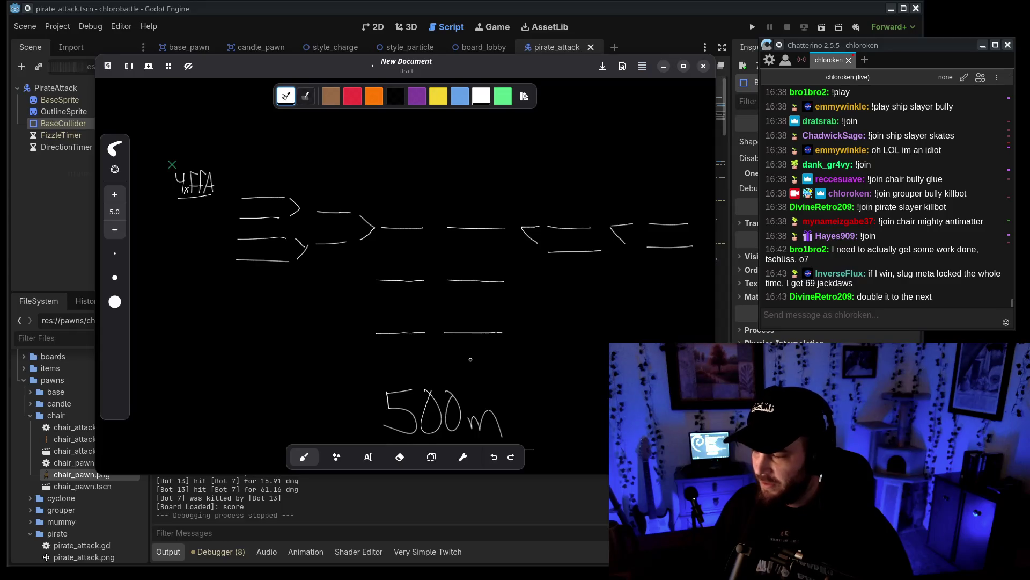
{"action": "left_click", "coordinate": [917, 312]}
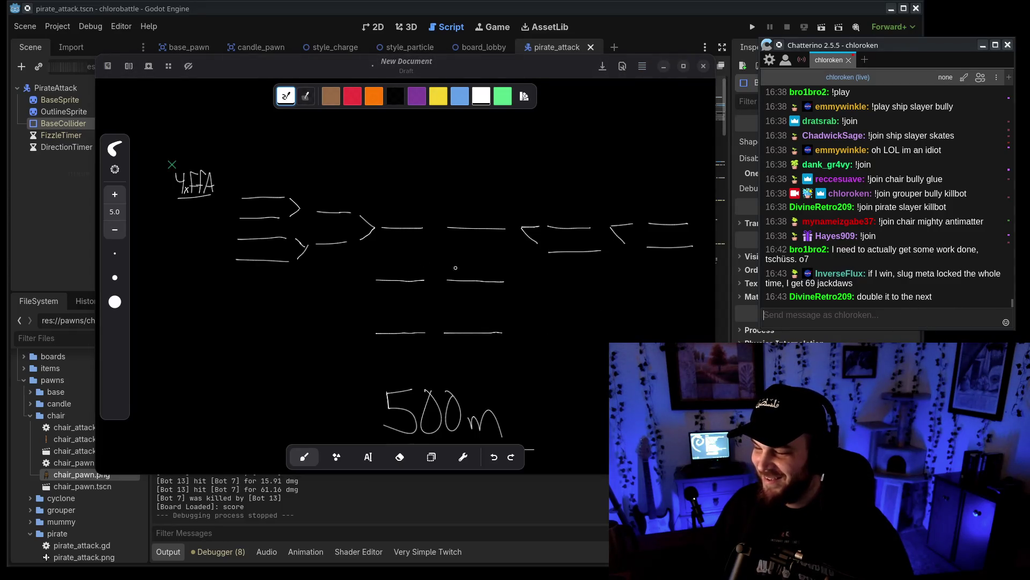
{"action": "scroll", "coordinate": [208, 196], "scroll_direction": "up", "scroll_amount": 5}
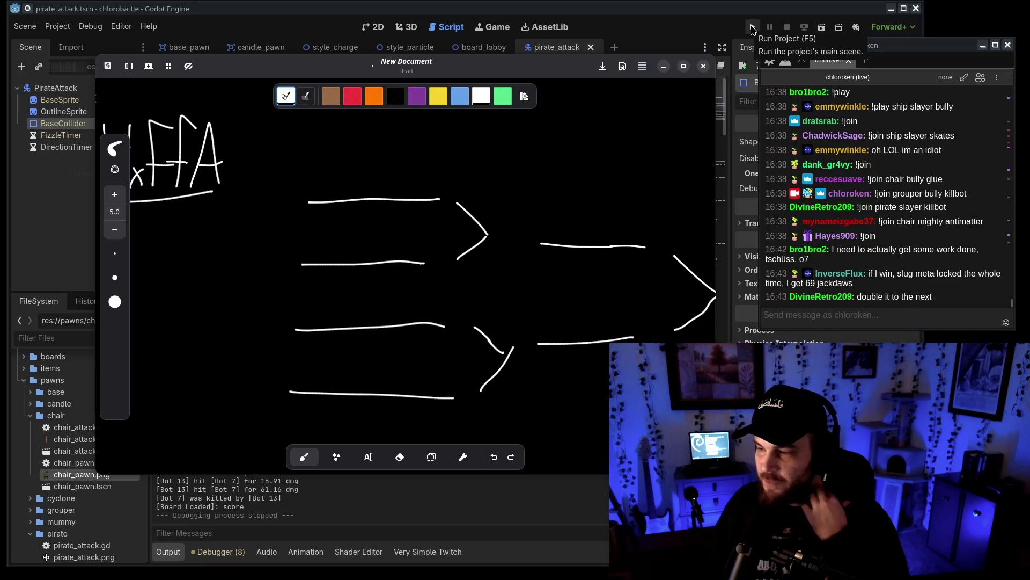
Comment out the random test-bot spawning lines in board_lobby.gd and save the script.
{"action": "left_click", "coordinate": [750, 28]}
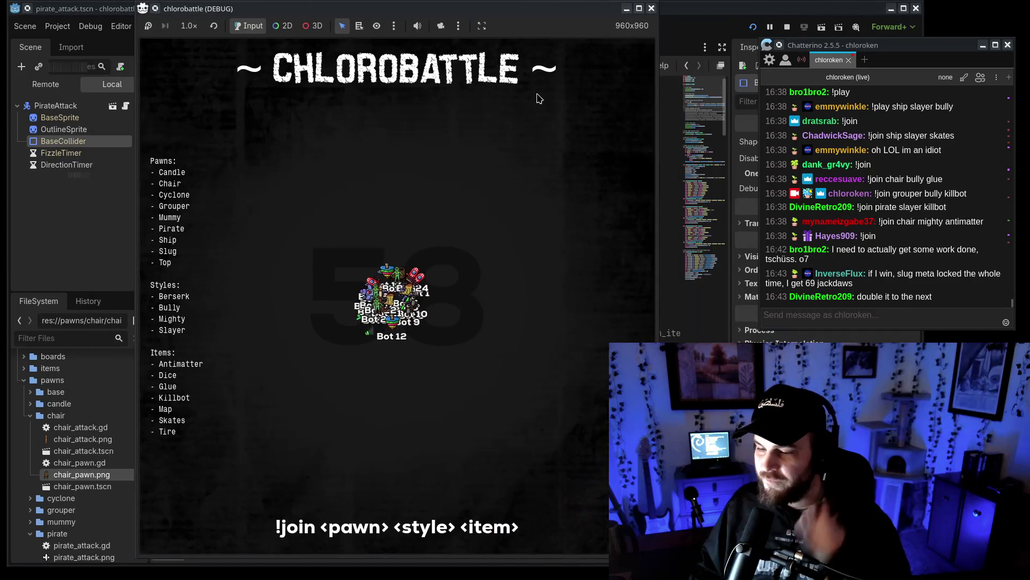
{"action": "key", "text": "F8"}
{"action": "left_click", "coordinate": [320, 260]}
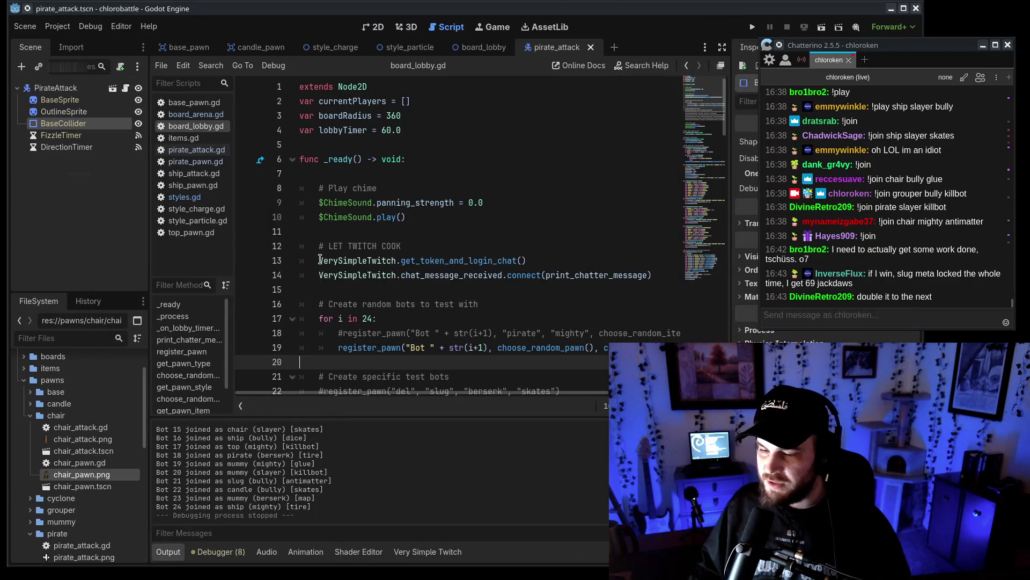
{"action": "left_click", "coordinate": [317, 318]}
{"action": "key", "text": "ctrl+k"}
{"action": "left_click", "coordinate": [334, 347]}
{"action": "key", "text": "ctrl+k"}
{"action": "key", "text": "ctrl+s"}
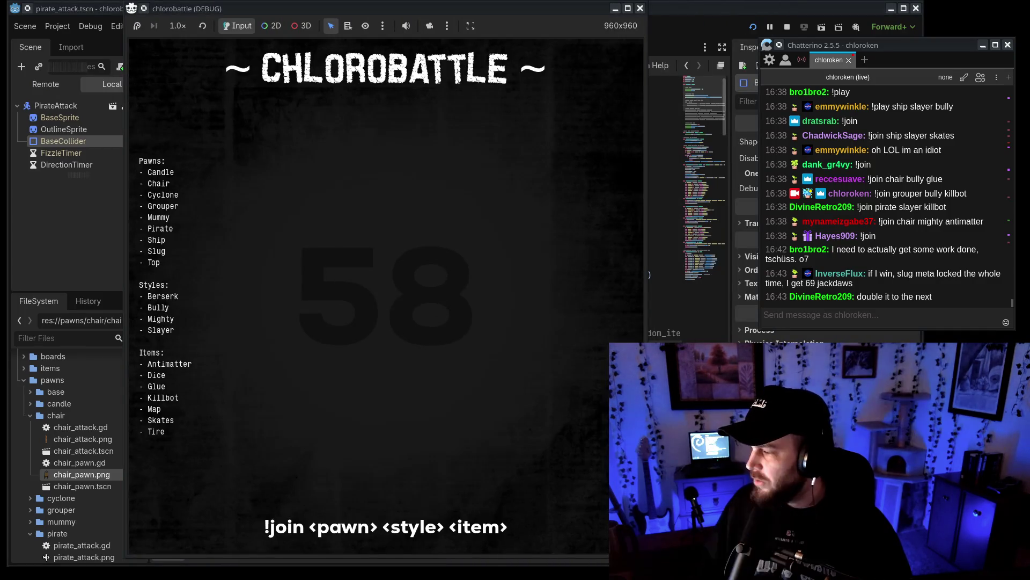
Move the Rnote whiteboard aside so the game window shows in front.
{"action": "key", "text": "alt+Tab"}
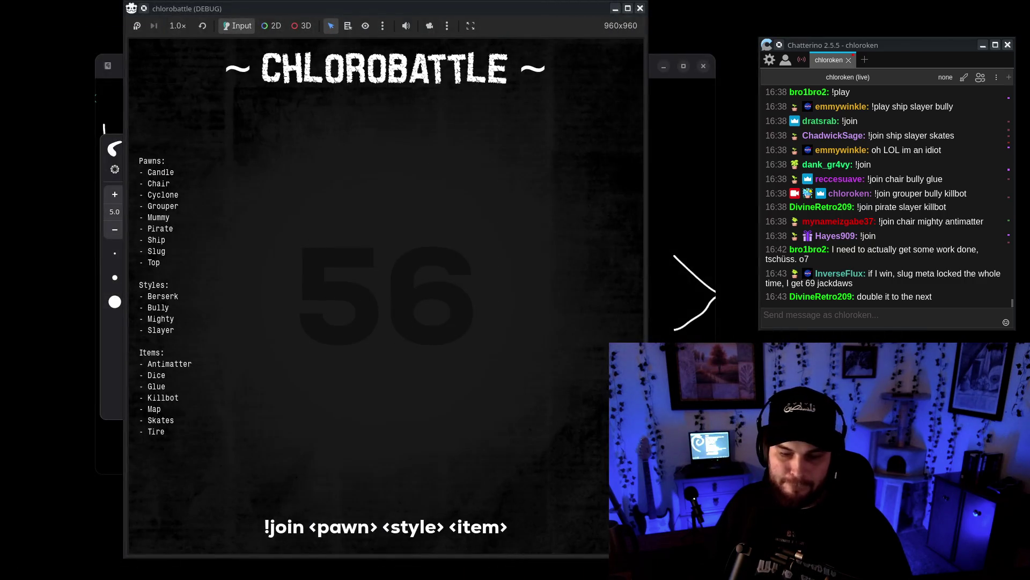
{"action": "key", "text": "alt+Tab"}
{"action": "left_click_drag", "start_coordinate": [482, 70], "coordinate": [429, 89]}
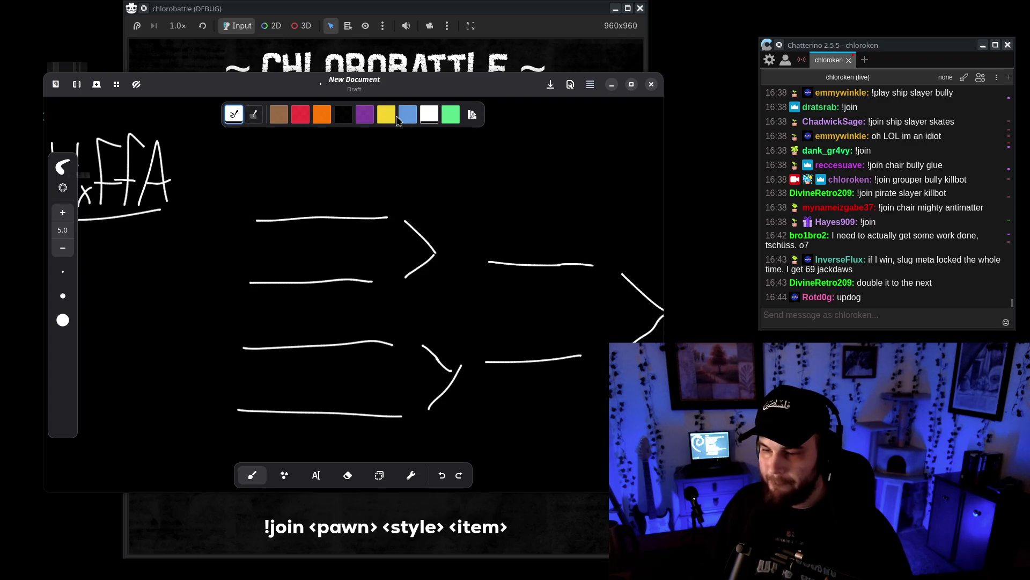
{"action": "left_click_drag", "start_coordinate": [404, 86], "coordinate": [409, 122]}
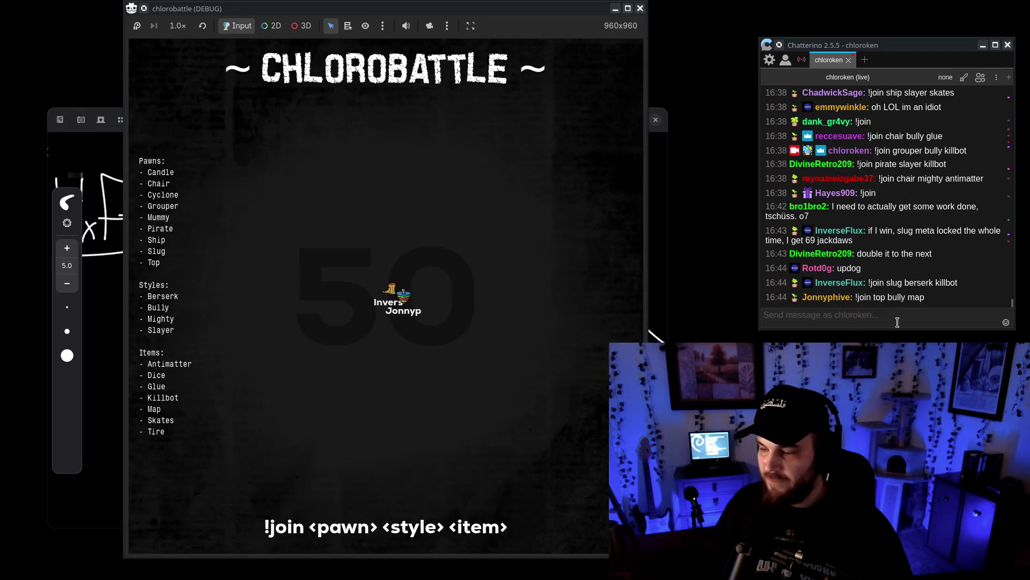
Send '!join grouper berserk antimatter' in the Twitch chat by editing the previous join command.
{"action": "left_click", "coordinate": [894, 318]}
{"action": "key", "text": "Up"}
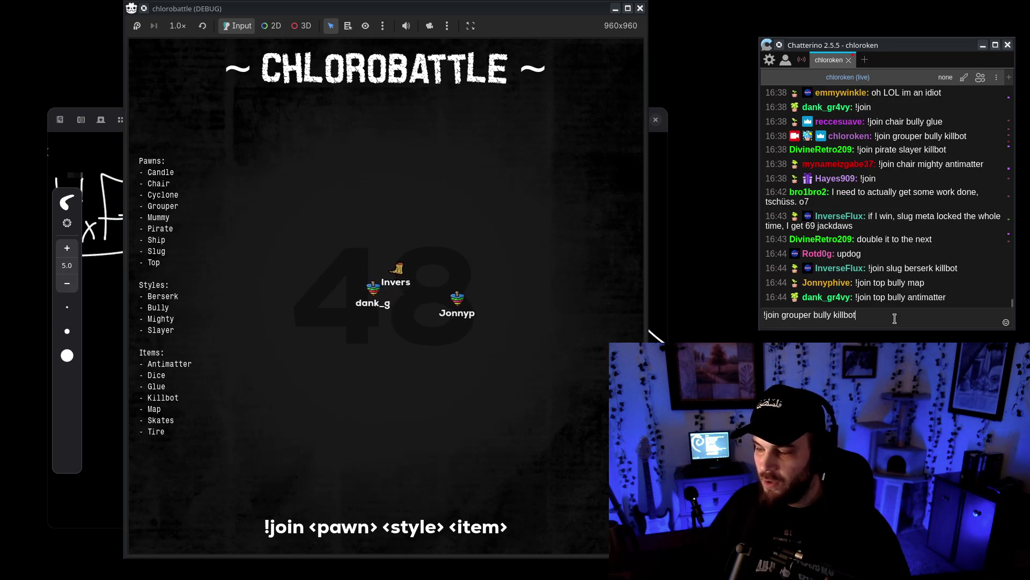
{"action": "key", "text": "BackSpace"}
{"action": "key", "text": "BackSpace"}
{"action": "key", "text": "BackSpace"}
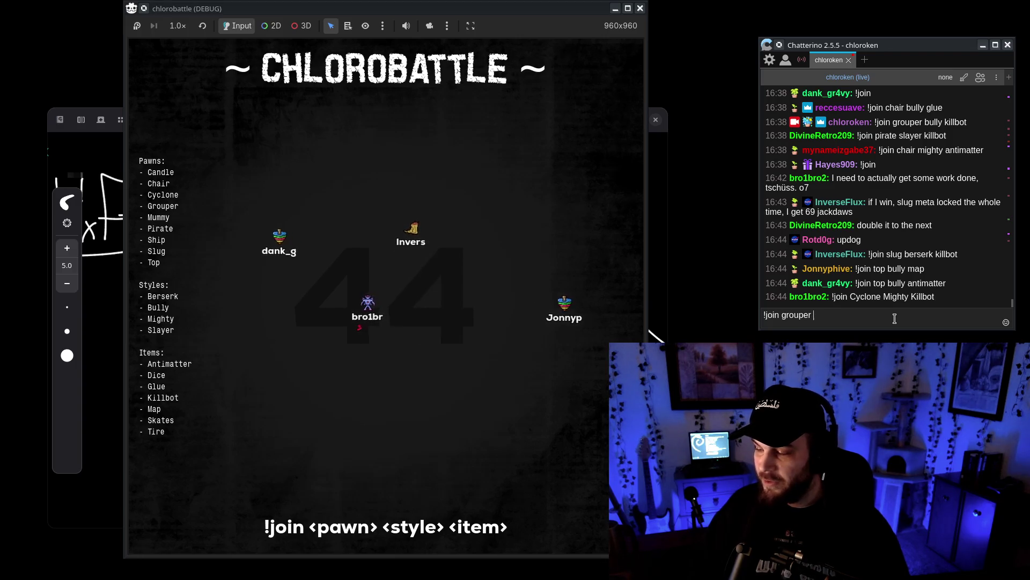
{"action": "type", "text": "berserk antimatter"}
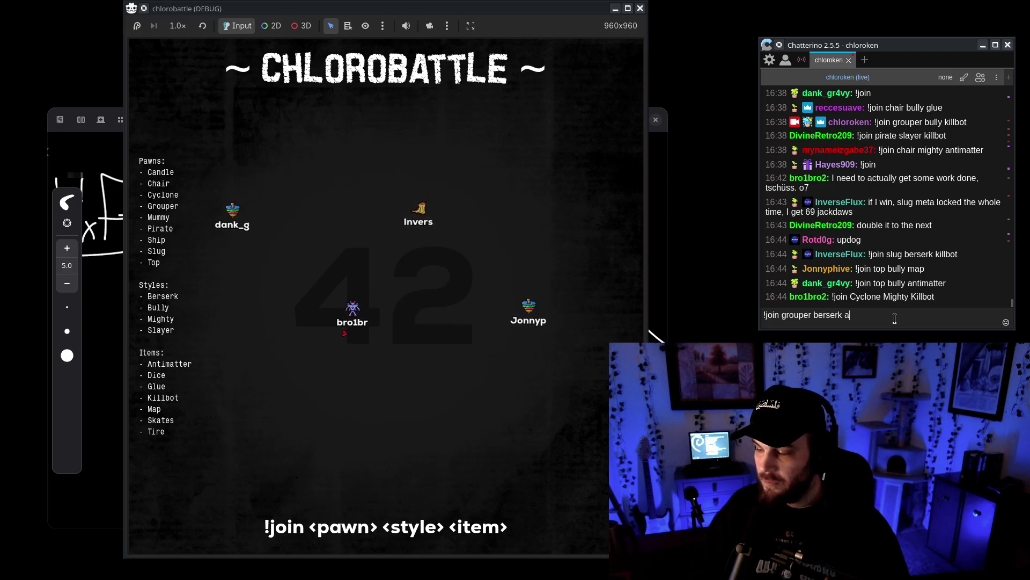
{"action": "key", "text": "Return"}
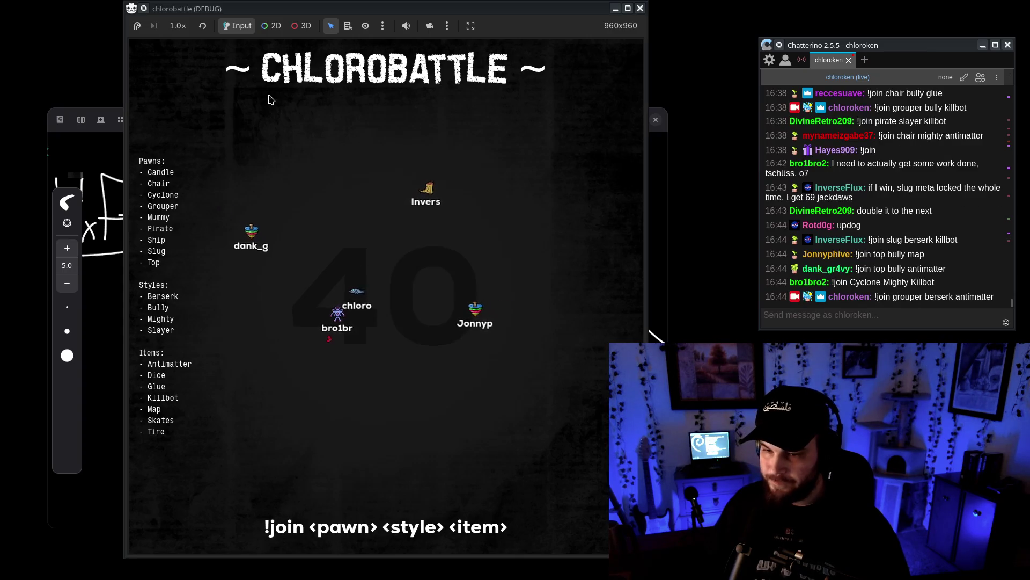
Shift the game window right and keep it in front of the whiteboard.
{"action": "left_click_drag", "start_coordinate": [377, 3], "coordinate": [390, 3]}
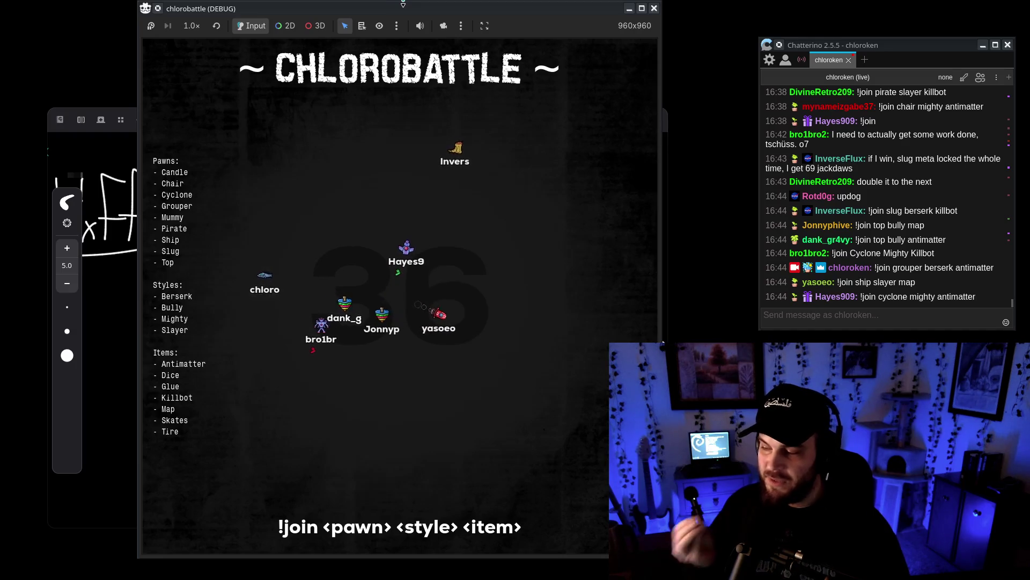
{"action": "mouse_move", "coordinate": [435, 4]}
{"action": "left_mouse_down"}
{"action": "mouse_move", "coordinate": [456, 3]}
{"action": "mouse_move", "coordinate": [420, 2]}
{"action": "left_mouse_up"}
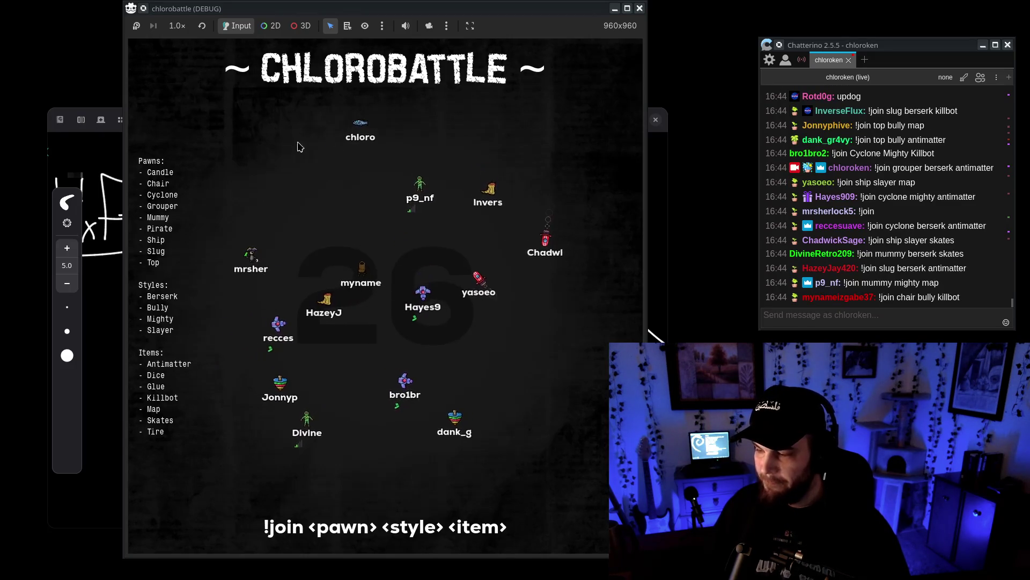
{"action": "left_click_drag", "start_coordinate": [668, 139], "coordinate": [686, 122]}
{"action": "left_click", "coordinate": [473, 9]}
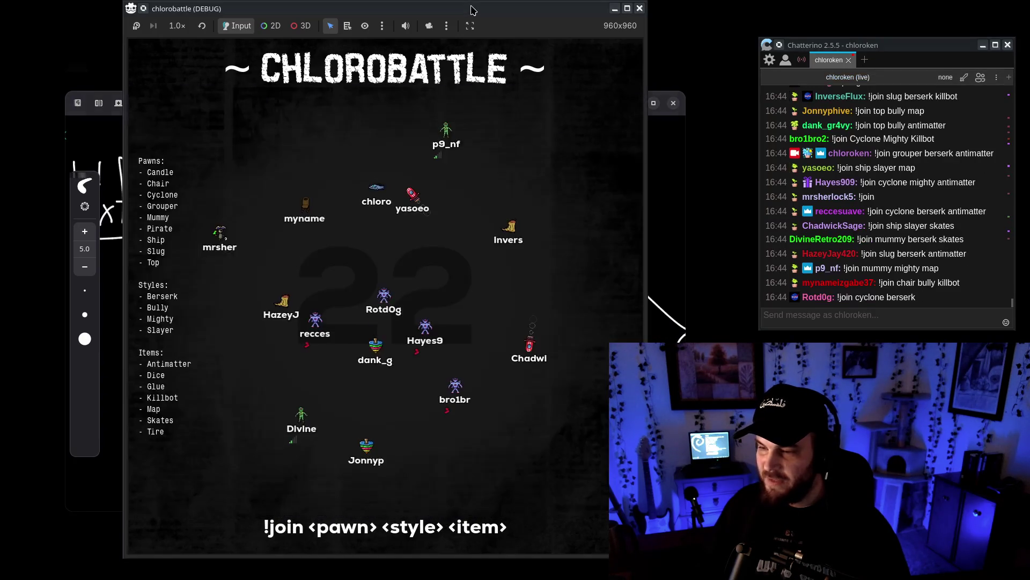
{"action": "left_click", "coordinate": [874, 317]}
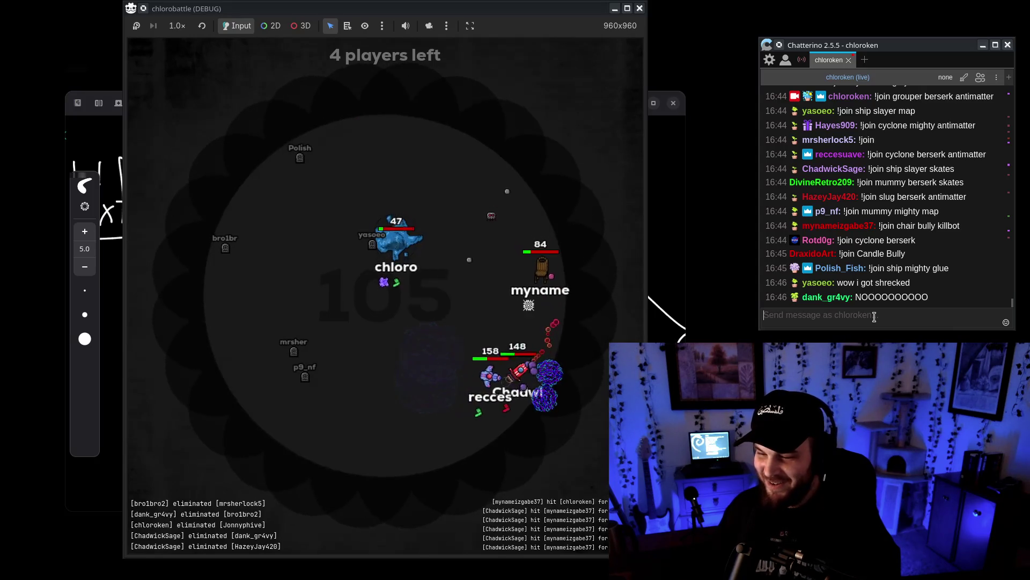
Focus the game window to watch the last 4 players fight in the shrinking arena.
{"action": "left_click", "coordinate": [458, 297]}
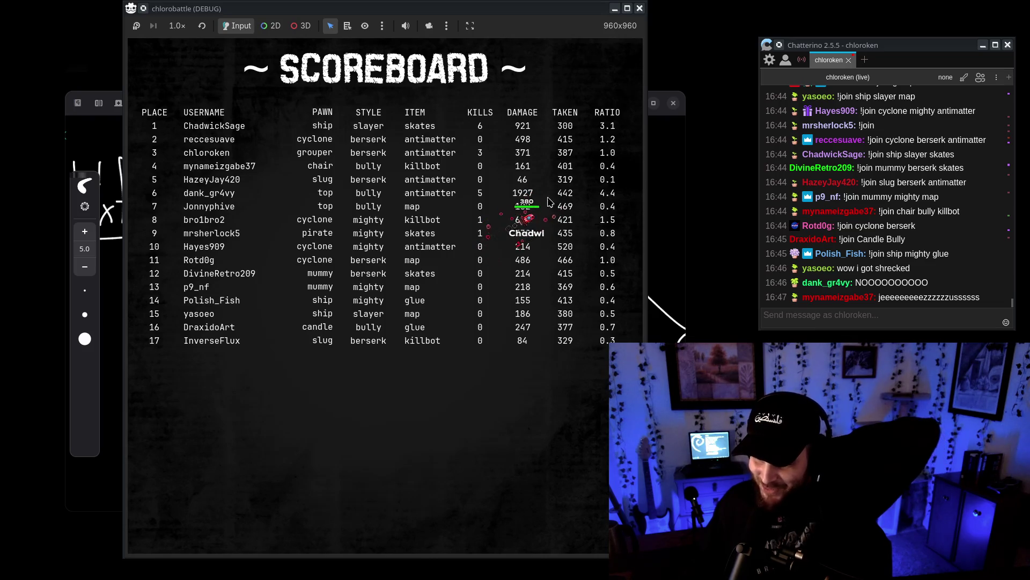
Drag the finished scoreboard window aside to reveal the Rnote bracket.
{"action": "left_click_drag", "start_coordinate": [360, 4], "coordinate": [732, 4]}
Write the winner's name in yellow above the bracket's first line.
{"action": "left_click", "coordinate": [320, 109]}
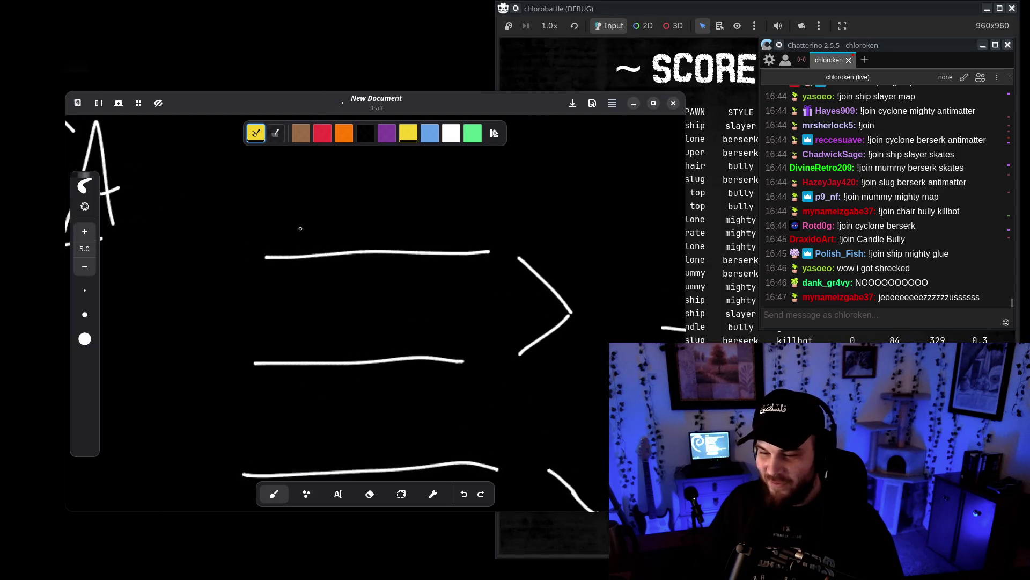
{"action": "left_click_drag", "start_coordinate": [301, 169], "coordinate": [299, 240]}
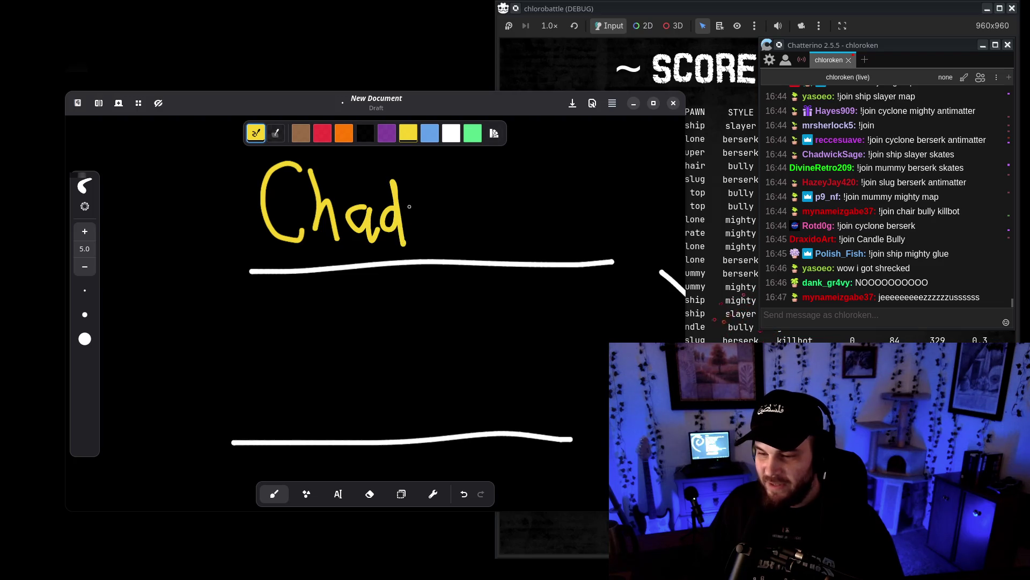
{"action": "left_click_drag", "start_coordinate": [505, 188], "coordinate": [507, 244]}
{"action": "left_click_drag", "start_coordinate": [537, 209], "coordinate": [552, 245]}
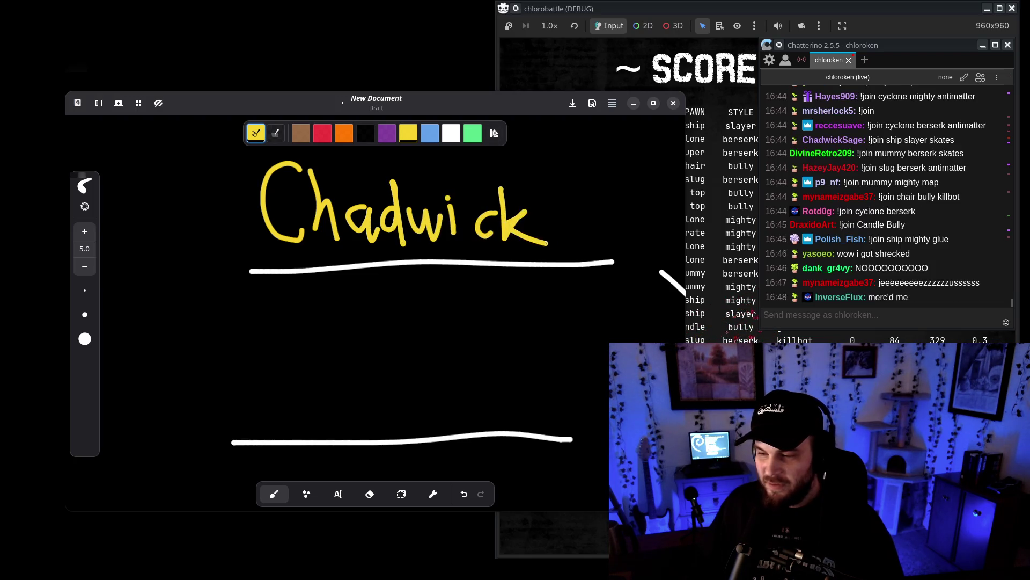
Reposition the whiteboard view and move the scoreboard window back over it.
{"action": "scroll", "coordinate": [536, 231], "scroll_direction": "down", "scroll_amount": 3}
{"action": "mouse_move", "coordinate": [506, 99]}
{"action": "left_mouse_down"}
{"action": "mouse_move", "coordinate": [463, 88]}
{"action": "mouse_move", "coordinate": [497, 87]}
{"action": "left_mouse_up"}
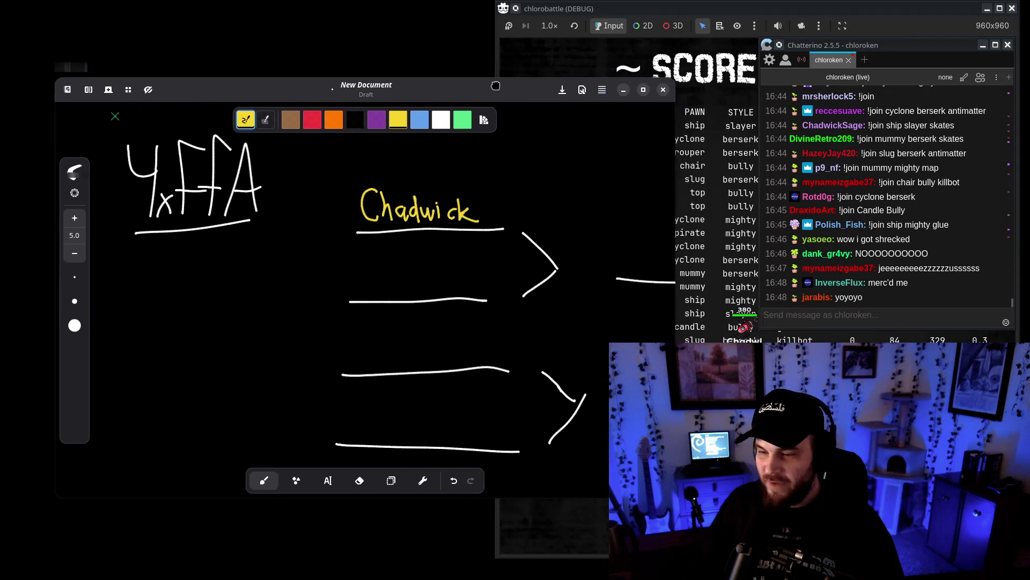
{"action": "scroll", "coordinate": [386, 229], "scroll_direction": "down", "scroll_amount": 3}
{"action": "scroll", "coordinate": [385, 230], "scroll_direction": "left", "scroll_amount": 1}
{"action": "scroll", "coordinate": [386, 229], "scroll_direction": "right", "scroll_amount": 5}
{"action": "scroll", "coordinate": [386, 229], "scroll_direction": "left", "scroll_amount": 6}
{"action": "left_click_drag", "start_coordinate": [696, 15], "coordinate": [422, 15]}
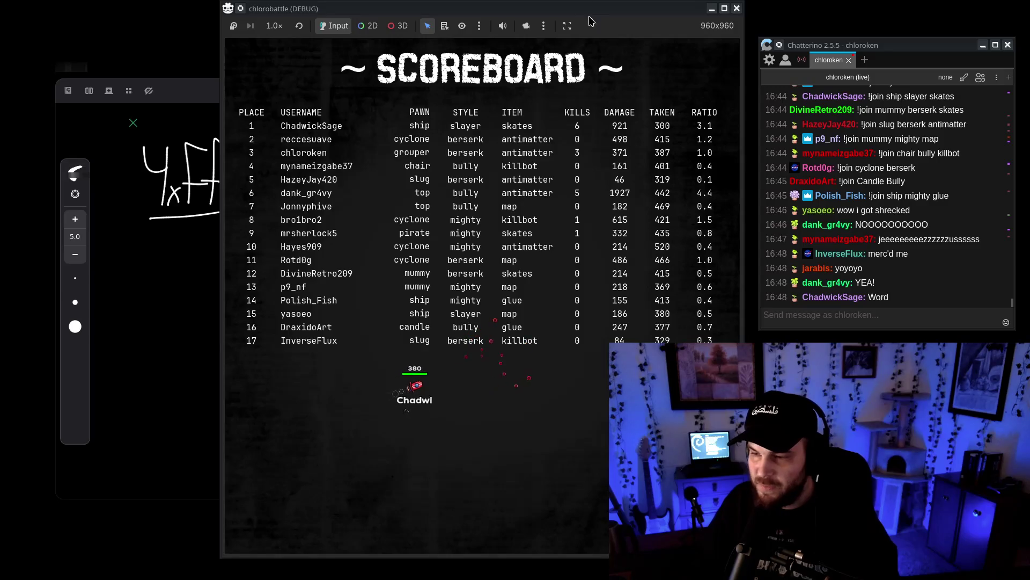
Stop the finished chlorobattle session and relaunch it with F5 for a new lobby.
{"action": "left_click_drag", "start_coordinate": [589, 18], "coordinate": [490, 18]}
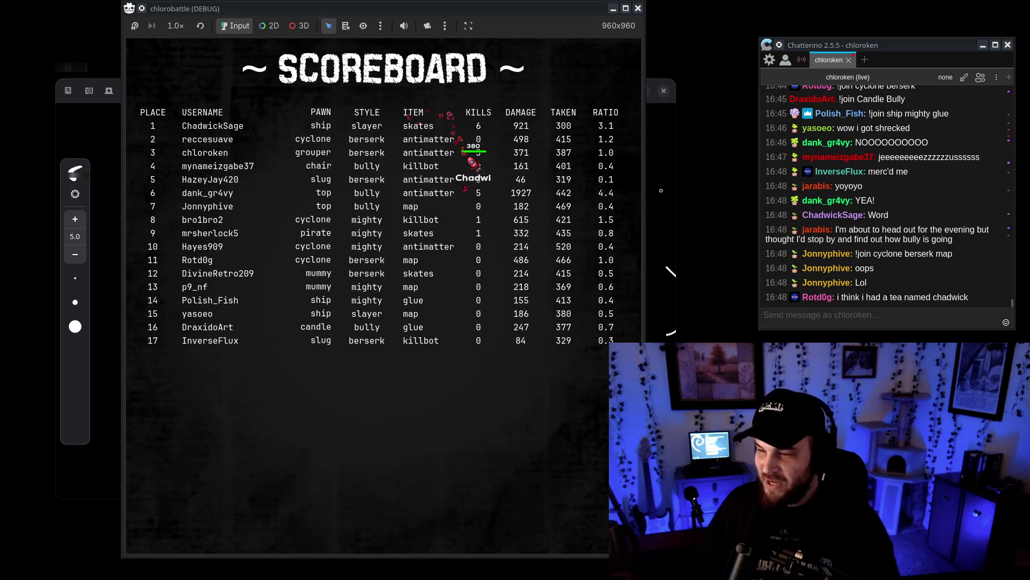
{"action": "left_click", "coordinate": [638, 8]}
{"action": "key", "text": "F5"}
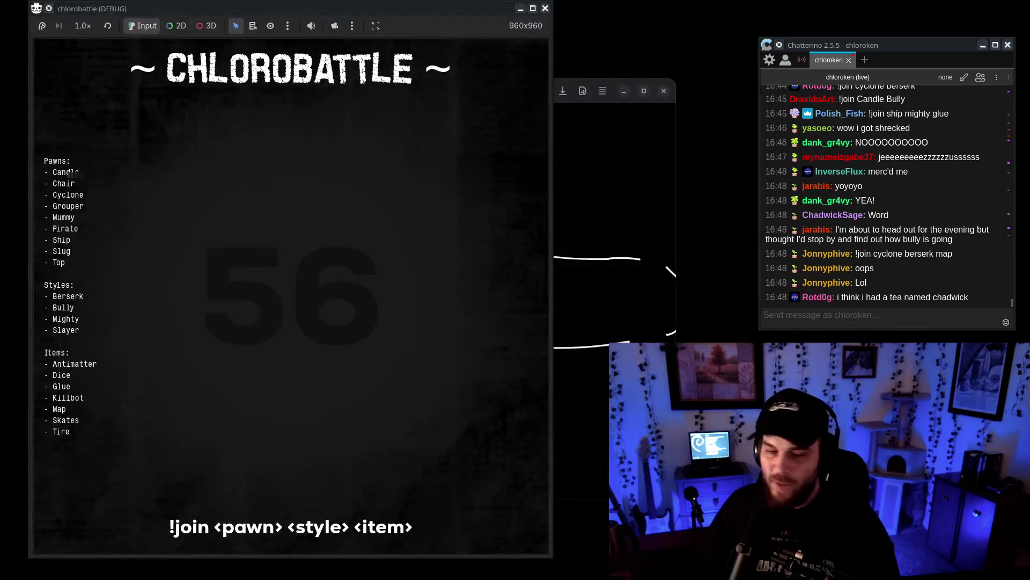
Recall the previous join command in chat and edit it into a candle berserk entry.
{"action": "key", "text": "Up"}
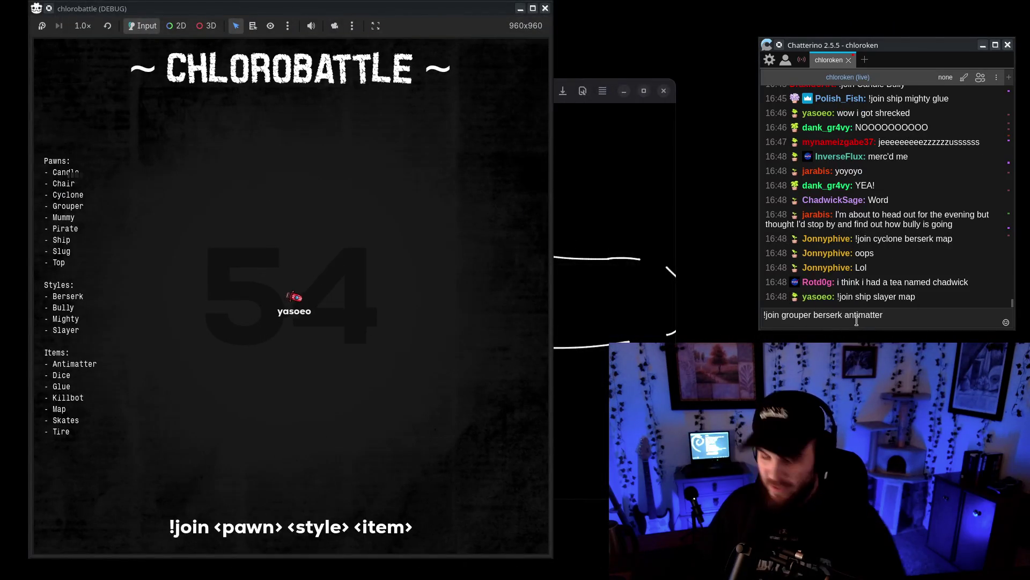
{"action": "key", "text": "ctrl+a"}
{"action": "type", "text": "dle ber"}
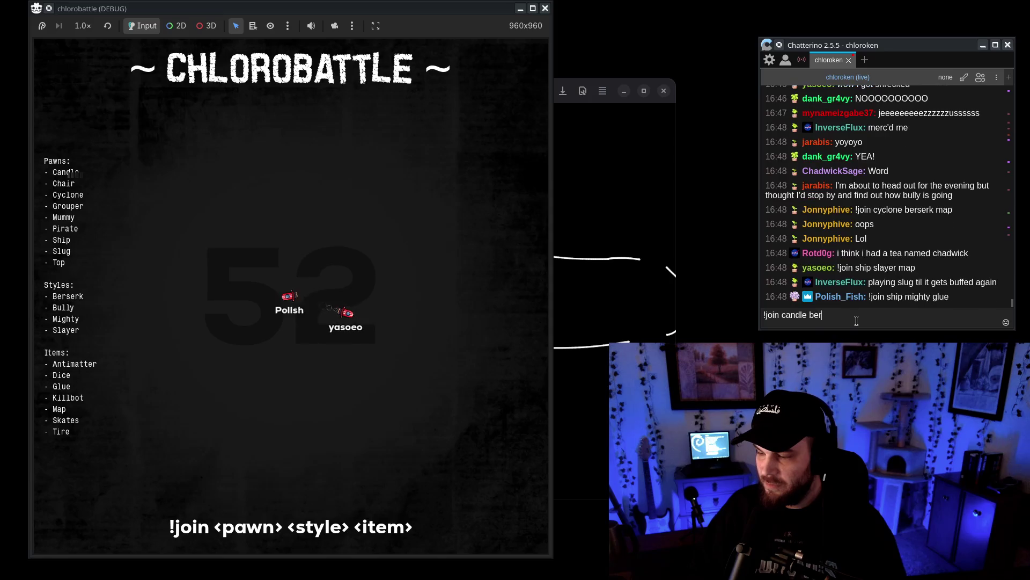
{"action": "key", "text": "BackSpace"}
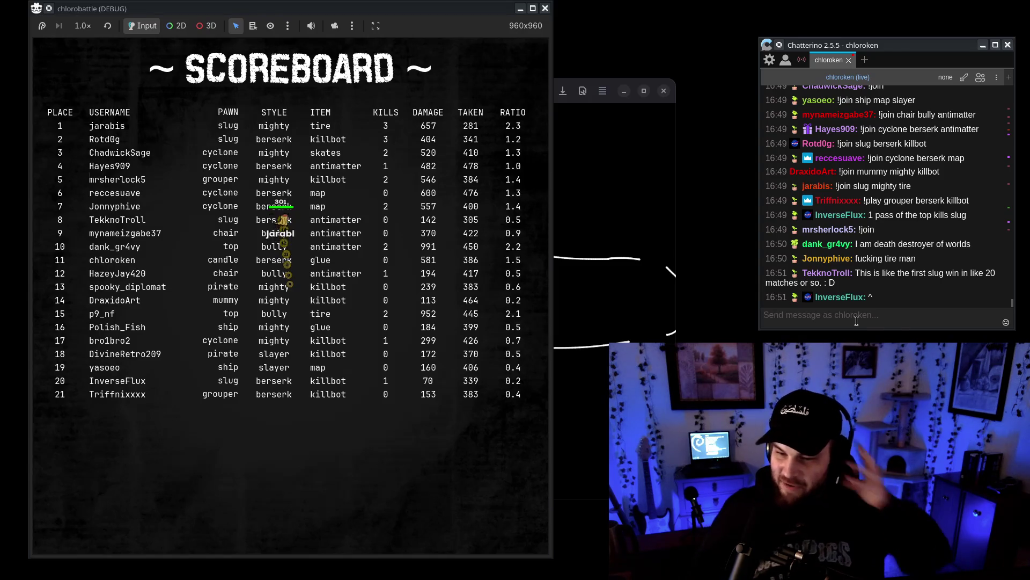
Bring the finished chlorobattle scoreboard window into focus.
{"action": "left_click", "coordinate": [398, 10]}
Uncover the Rnote canvas, switch the pen to blue and zoom in.
{"action": "mouse_move", "coordinate": [325, 4]}
{"action": "left_mouse_down"}
{"action": "mouse_move", "coordinate": [842, 147]}
{"action": "mouse_move", "coordinate": [906, 231]}
{"action": "left_mouse_up"}
{"action": "left_click", "coordinate": [421, 126]}
{"action": "key", "text": "ctrl+plus"}
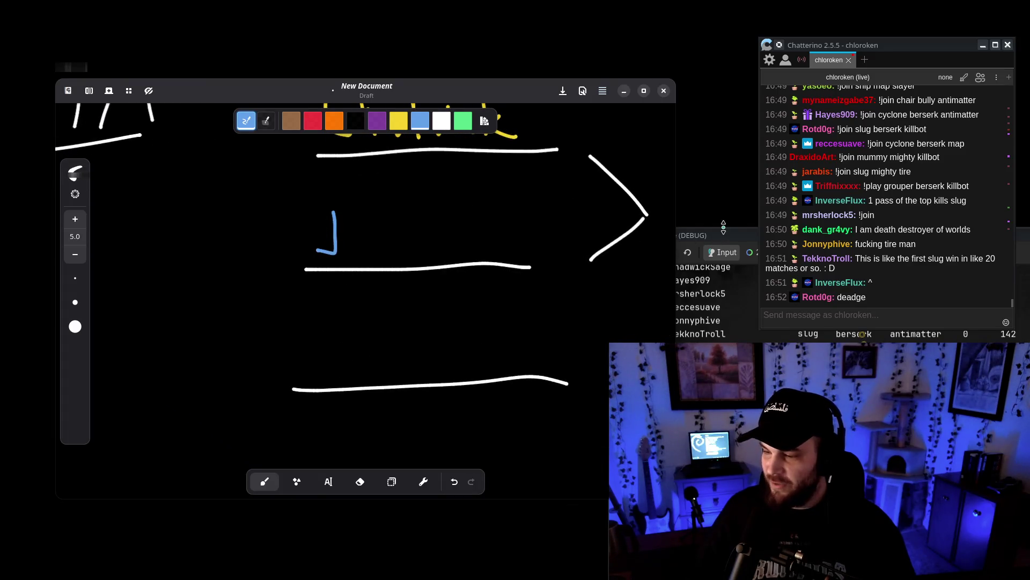
{"action": "left_click", "coordinate": [815, 172]}
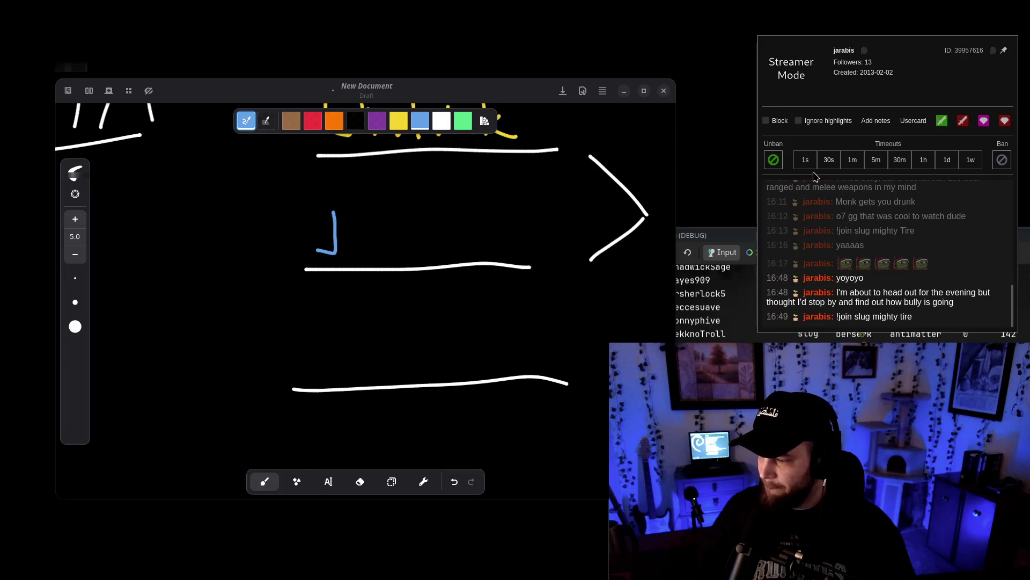
{"action": "left_click", "coordinate": [738, 177]}
Handwrite the runner-up's name in blue on the second bracket slot, then restore the scoreboard.
{"action": "left_click_drag", "start_coordinate": [318, 209], "coordinate": [327, 212]}
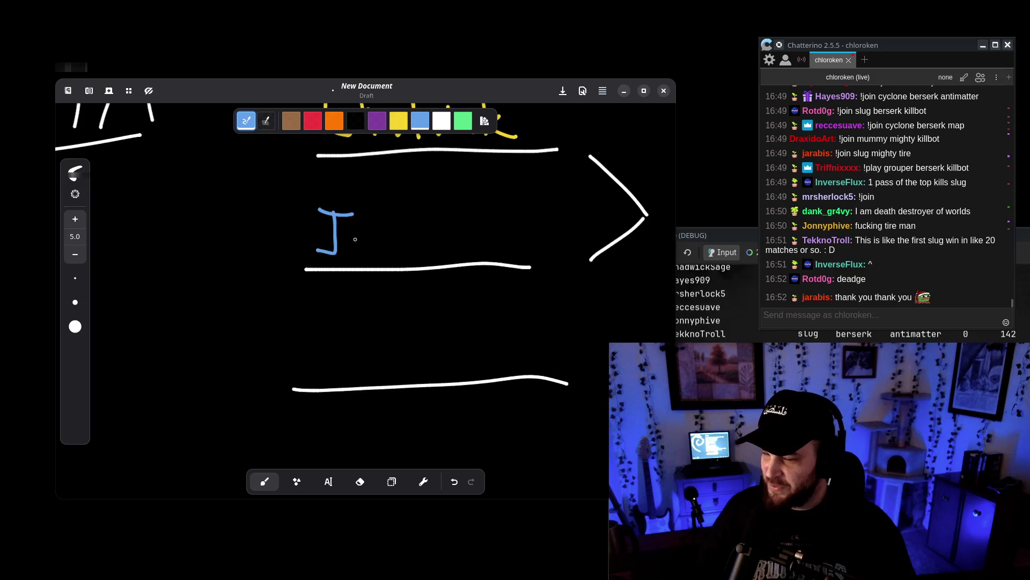
{"action": "left_click_drag", "start_coordinate": [378, 235], "coordinate": [387, 235]}
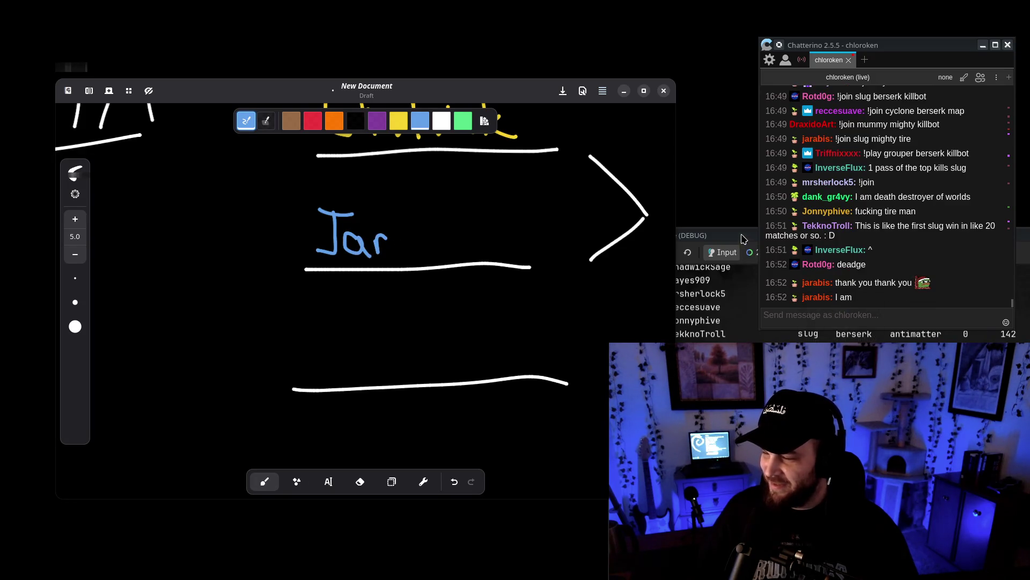
{"action": "mouse_move", "coordinate": [743, 239]}
{"action": "left_mouse_down"}
{"action": "mouse_move", "coordinate": [682, 79]}
{"action": "mouse_move", "coordinate": [604, 11]}
{"action": "mouse_move", "coordinate": [744, 260]}
{"action": "left_mouse_up"}
{"action": "left_click_drag", "start_coordinate": [590, 157], "coordinate": [591, 260]}
{"action": "left_click", "coordinate": [518, 85]}
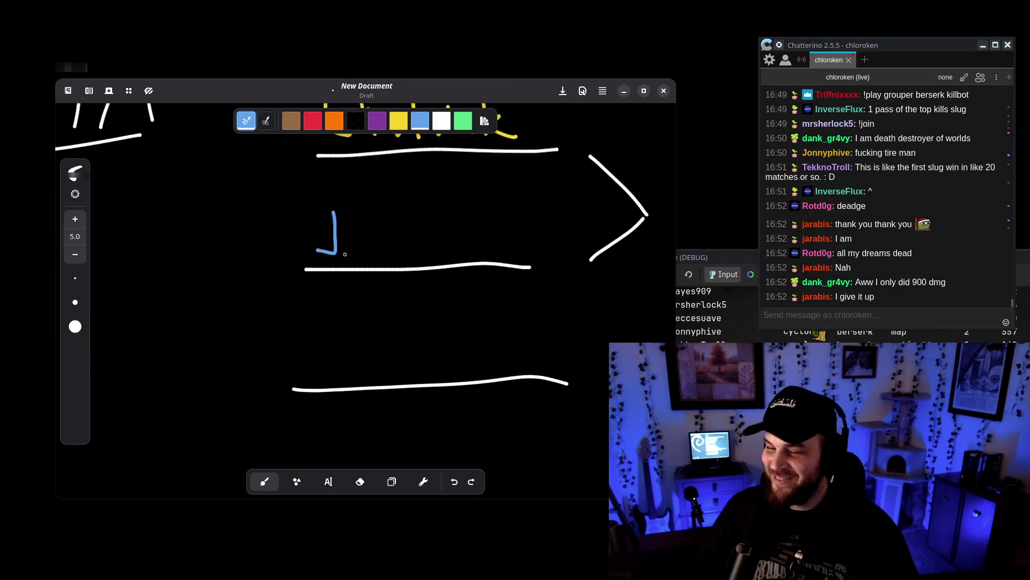
{"action": "left_click_drag", "start_coordinate": [334, 215], "coordinate": [364, 252]}
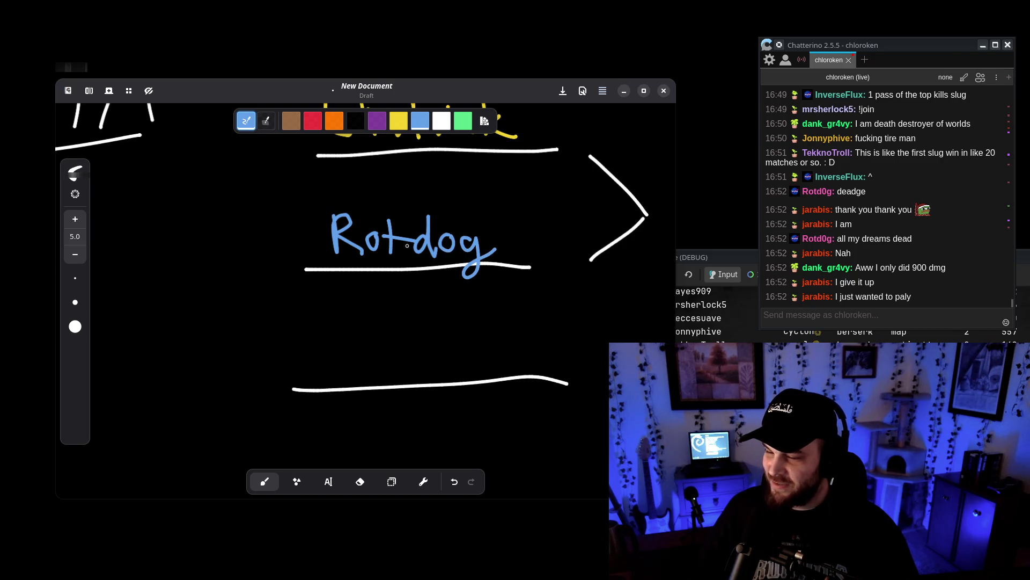
{"action": "scroll", "coordinate": [408, 245], "scroll_direction": "down", "scroll_amount": 5}
{"action": "mouse_move", "coordinate": [727, 262]}
{"action": "left_mouse_down"}
{"action": "mouse_move", "coordinate": [450, 70]}
{"action": "mouse_move", "coordinate": [560, 254]}
{"action": "mouse_move", "coordinate": [553, 8]}
{"action": "mouse_move", "coordinate": [310, 5]}
{"action": "left_mouse_up"}
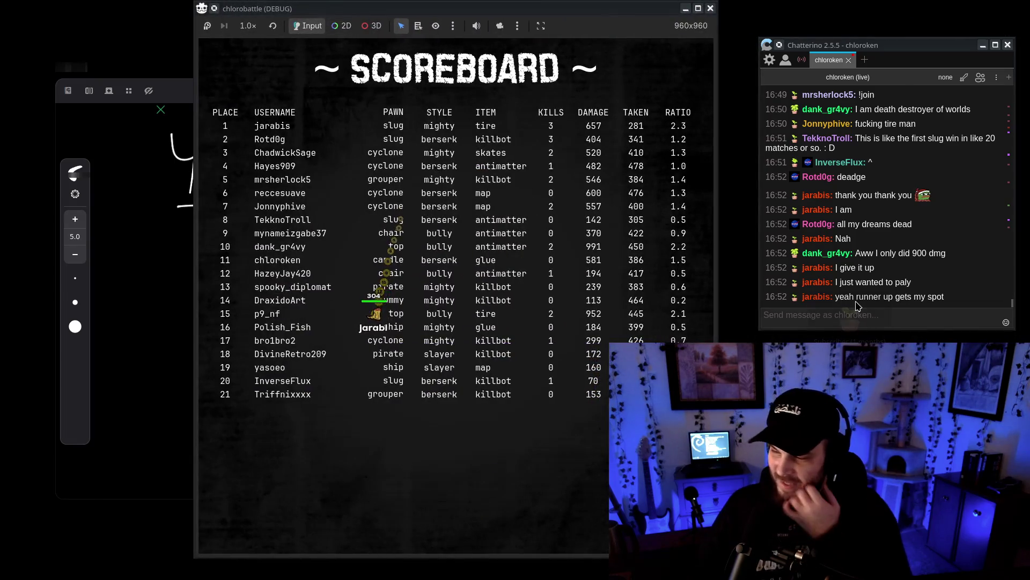
Switch from the chat back to the Godot editor showing board_lobby.gd.
{"action": "left_click", "coordinate": [982, 290]}
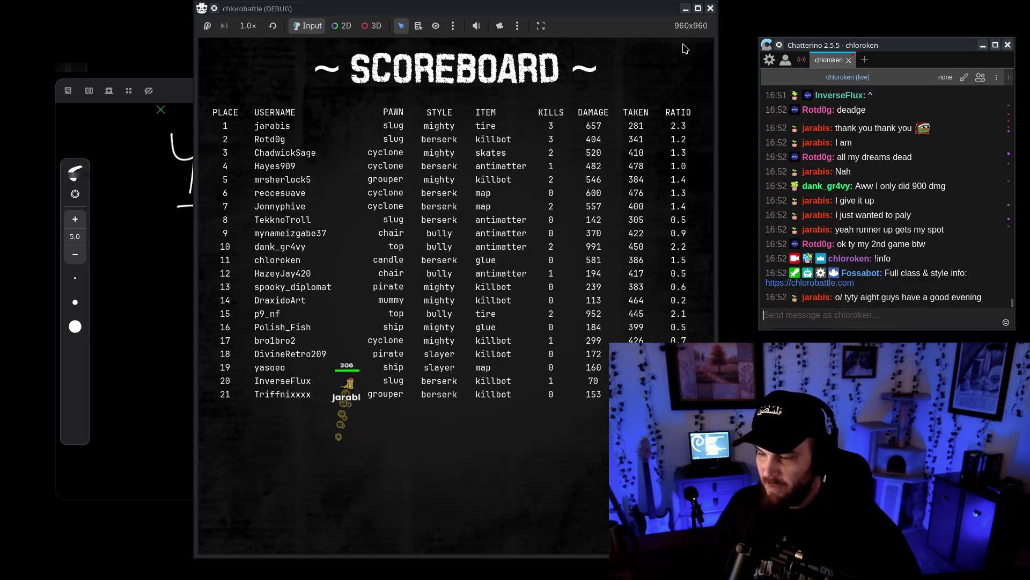
{"action": "key", "text": "alt+Tab"}
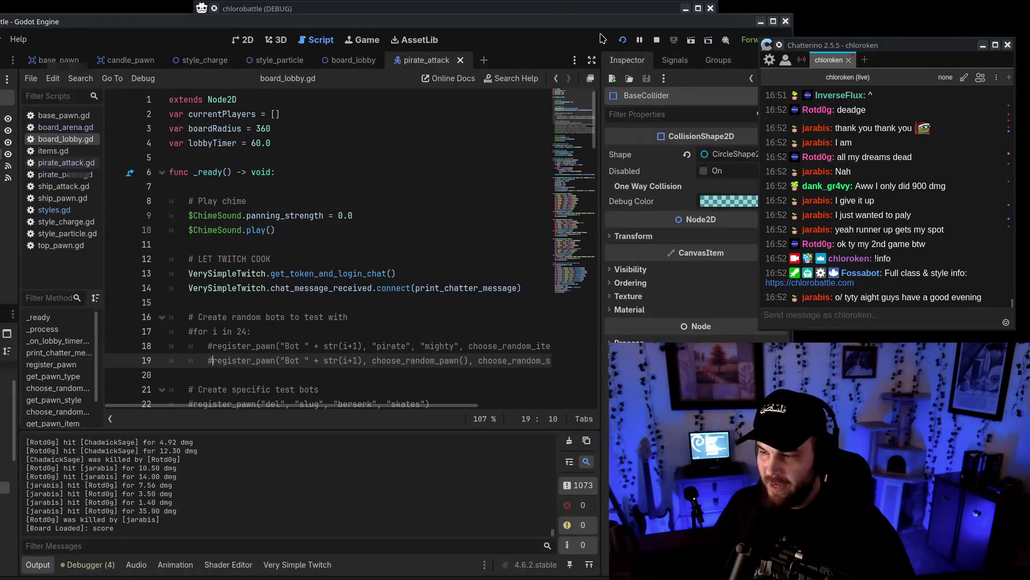
Rerun the project for a new lobby and send the join command from chat.
{"action": "left_click", "coordinate": [624, 40]}
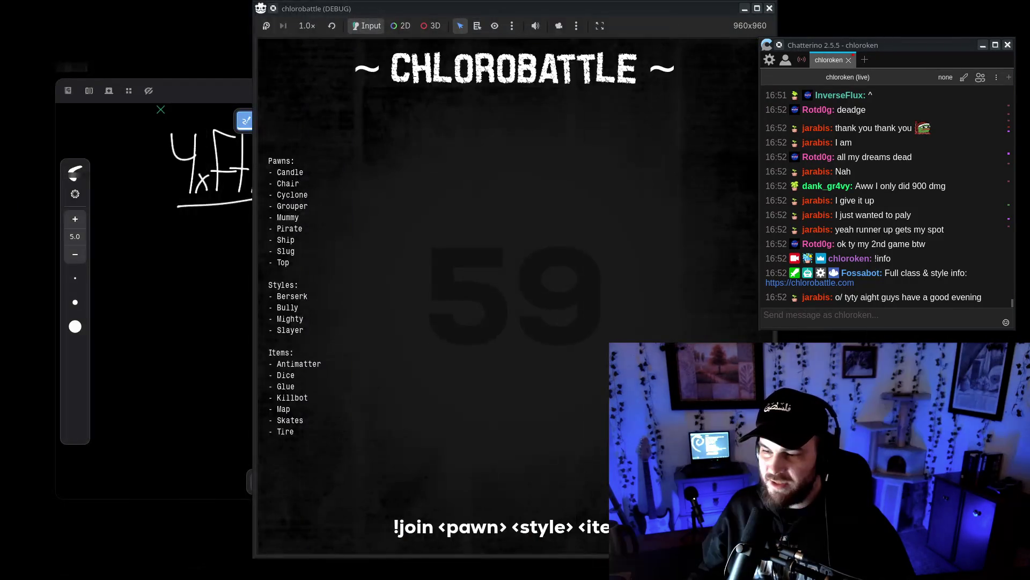
{"action": "left_click_drag", "start_coordinate": [556, 13], "coordinate": [344, 11]}
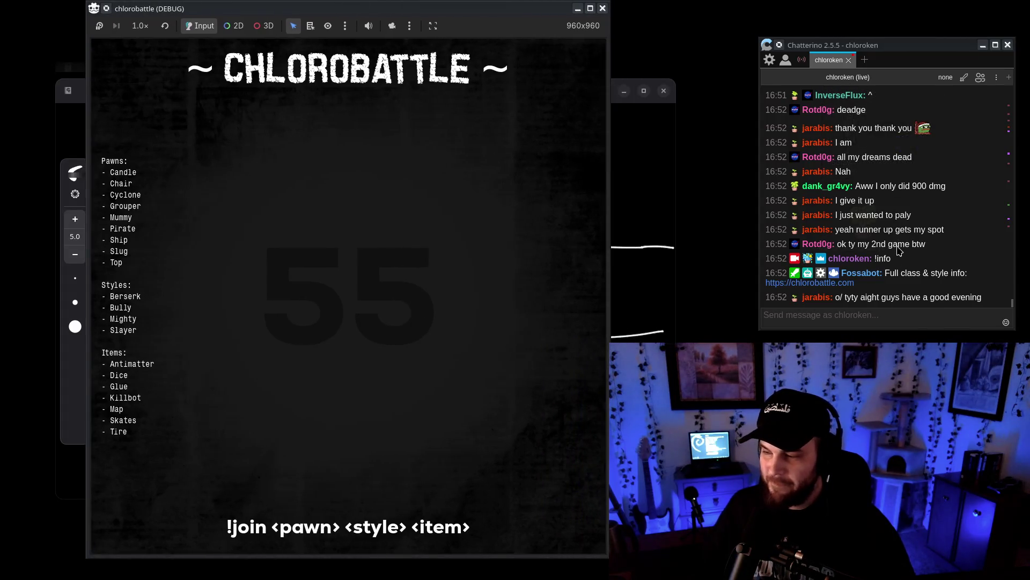
{"action": "left_click", "coordinate": [878, 310]}
{"action": "key", "text": "Return"}
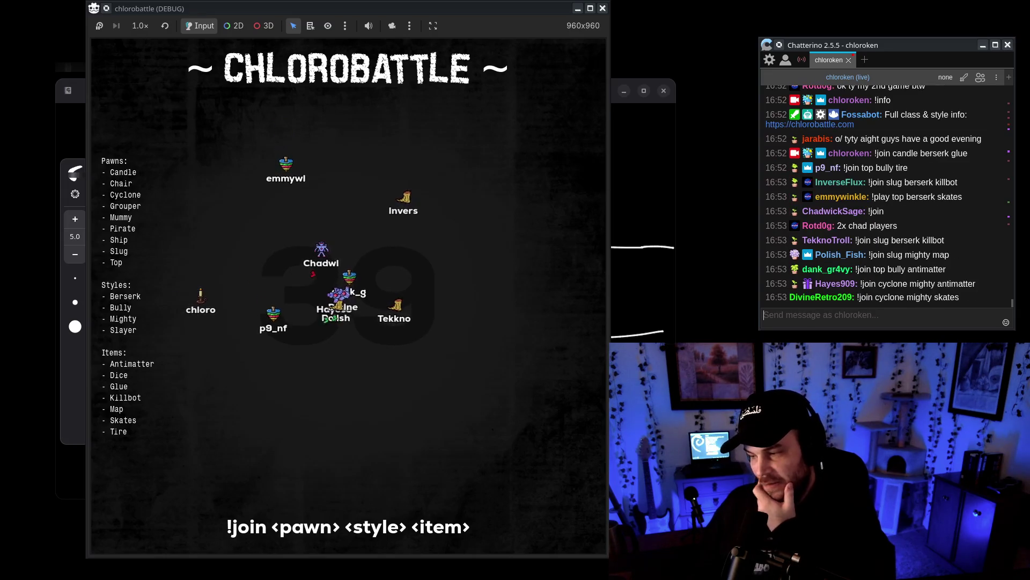
Let the lobby fill with players, then raise the Rnote bracket drawing.
{"action": "left_click", "coordinate": [600, 509]}
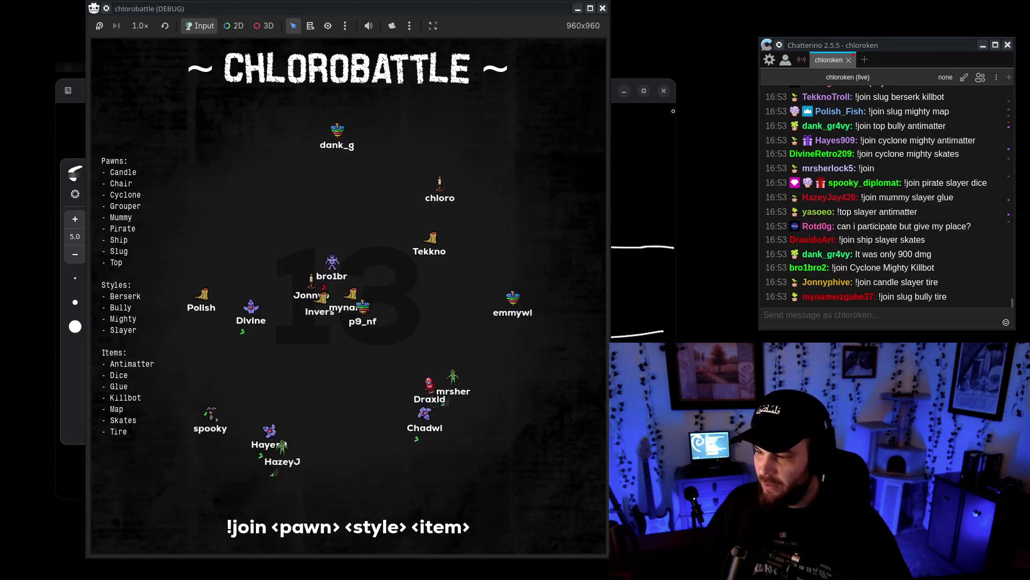
{"action": "left_click", "coordinate": [642, 129]}
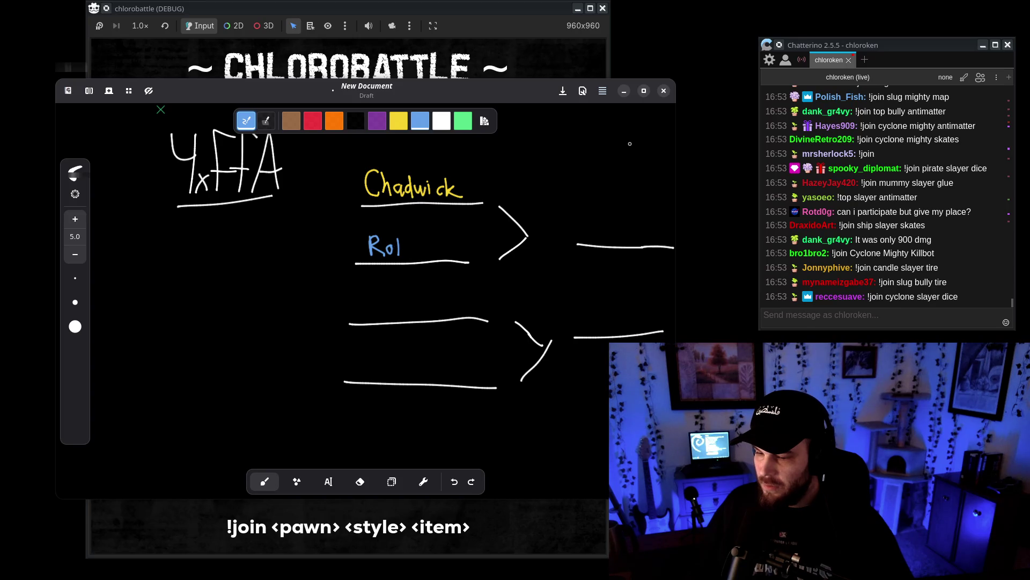
{"action": "left_click", "coordinate": [496, 15]}
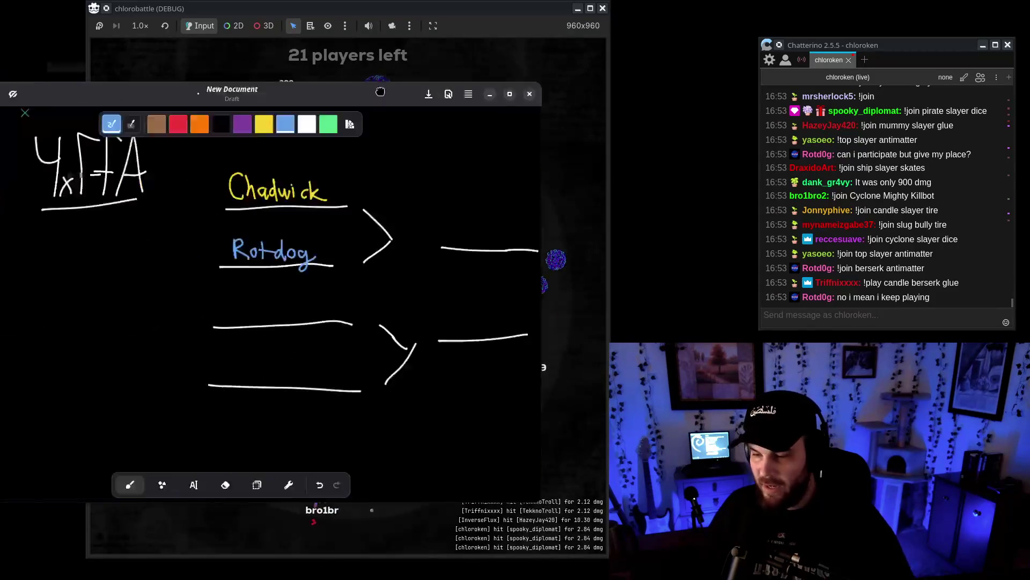
{"action": "left_click", "coordinate": [497, 56]}
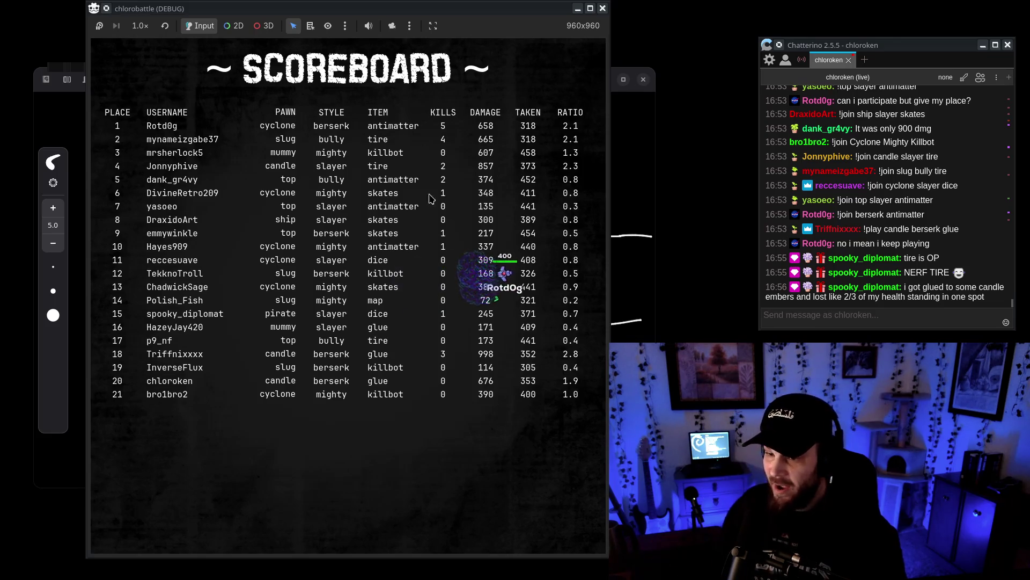
Write the third winner's name in green on the bracket's third slot.
{"action": "left_click_drag", "start_coordinate": [375, 9], "coordinate": [764, 9]}
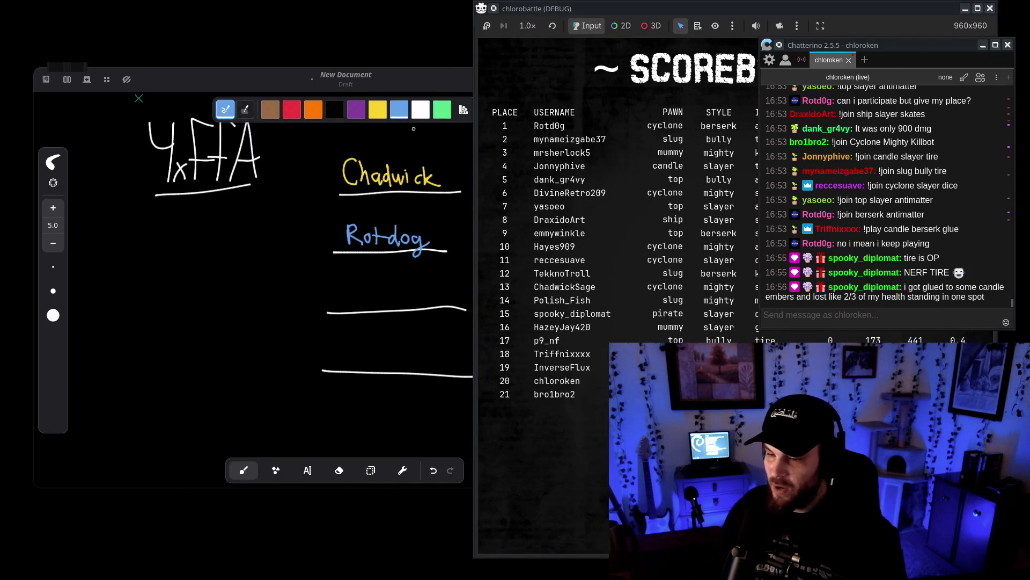
{"action": "left_click", "coordinate": [441, 116]}
{"action": "scroll", "coordinate": [376, 225], "scroll_direction": "up", "scroll_amount": 3}
{"action": "scroll", "coordinate": [375, 241], "scroll_direction": "down", "scroll_amount": 4}
{"action": "scroll", "coordinate": [342, 246], "scroll_direction": "up", "scroll_amount": 5}
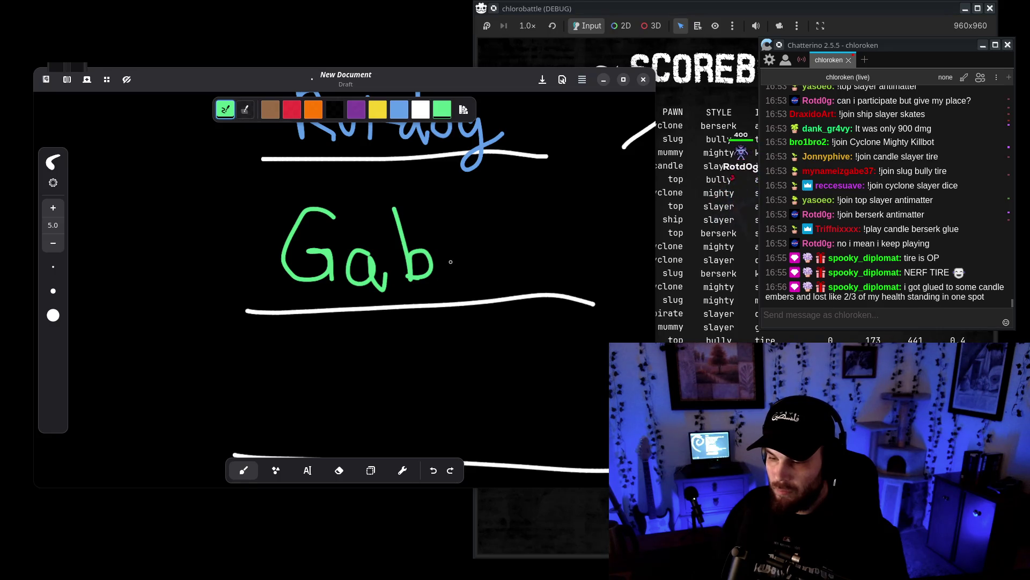
{"action": "scroll", "coordinate": [290, 328], "scroll_direction": "down", "scroll_amount": 6}
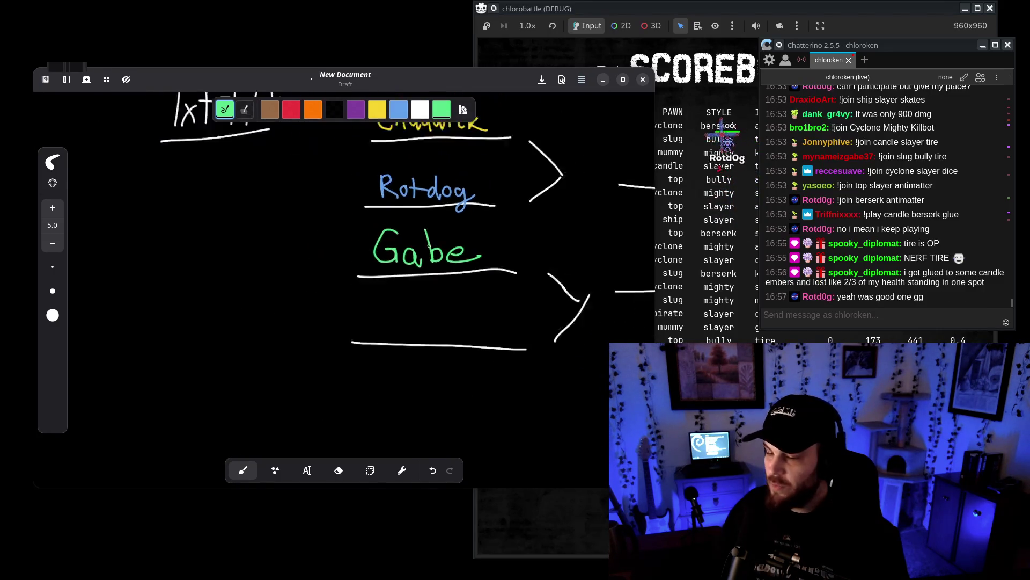
{"action": "left_click_drag", "start_coordinate": [869, 15], "coordinate": [246, 4]}
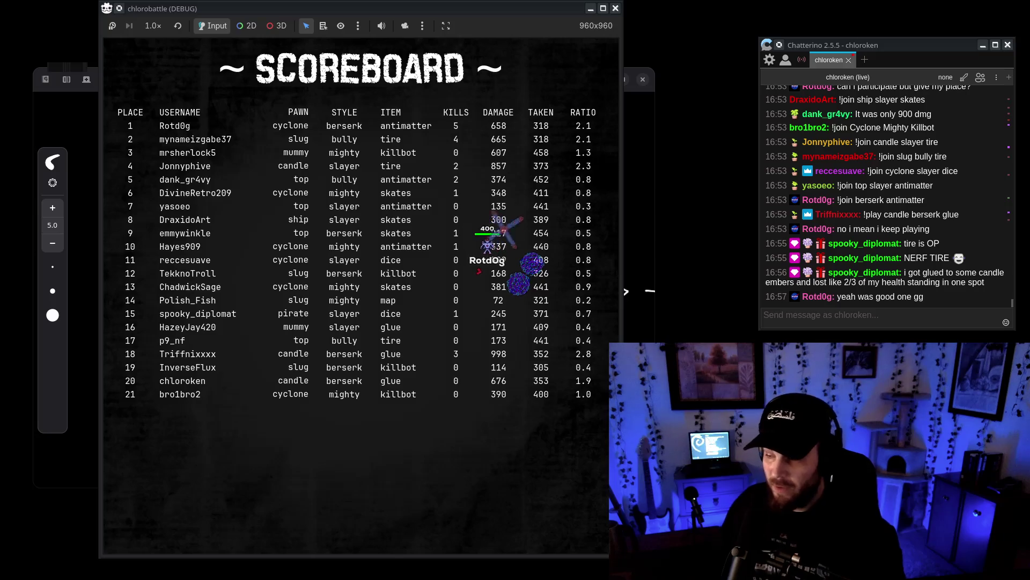
Relaunch chlorobattle from the Godot editor, shift its window left, and focus the chat box.
{"action": "mouse_move", "coordinate": [242, 20]}
{"action": "left_mouse_down"}
{"action": "mouse_move", "coordinate": [778, 20]}
{"action": "mouse_move", "coordinate": [461, 20]}
{"action": "mouse_move", "coordinate": [336, 2]}
{"action": "left_mouse_up"}
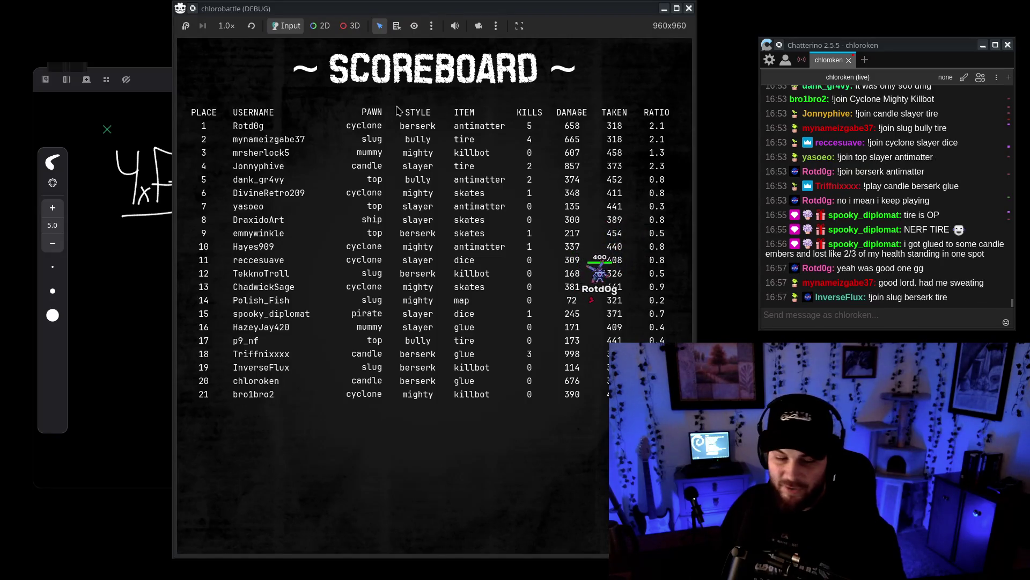
{"action": "key", "text": "alt+Tab"}
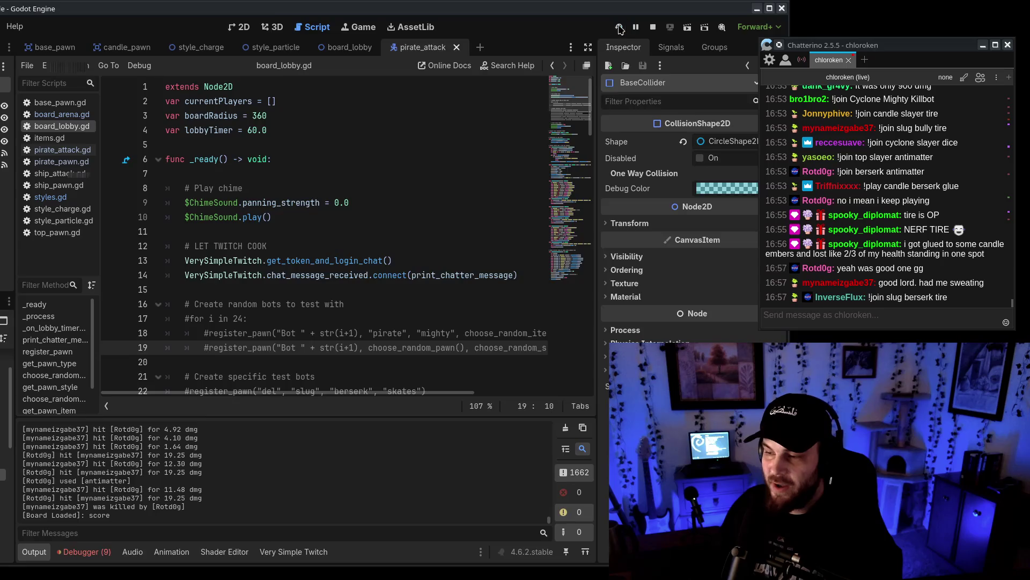
{"action": "left_click", "coordinate": [620, 27]}
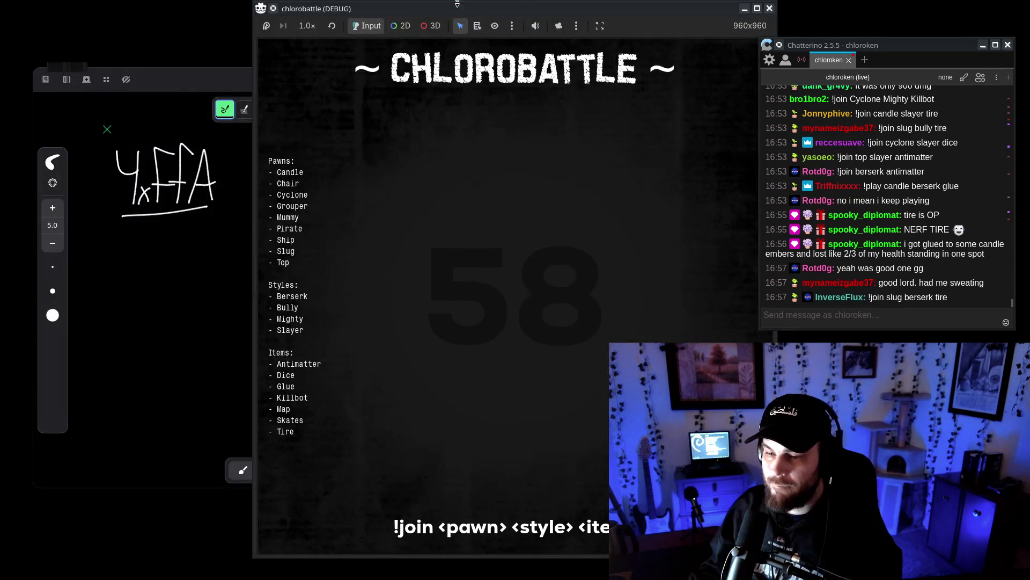
{"action": "left_click_drag", "start_coordinate": [540, 11], "coordinate": [372, 12]}
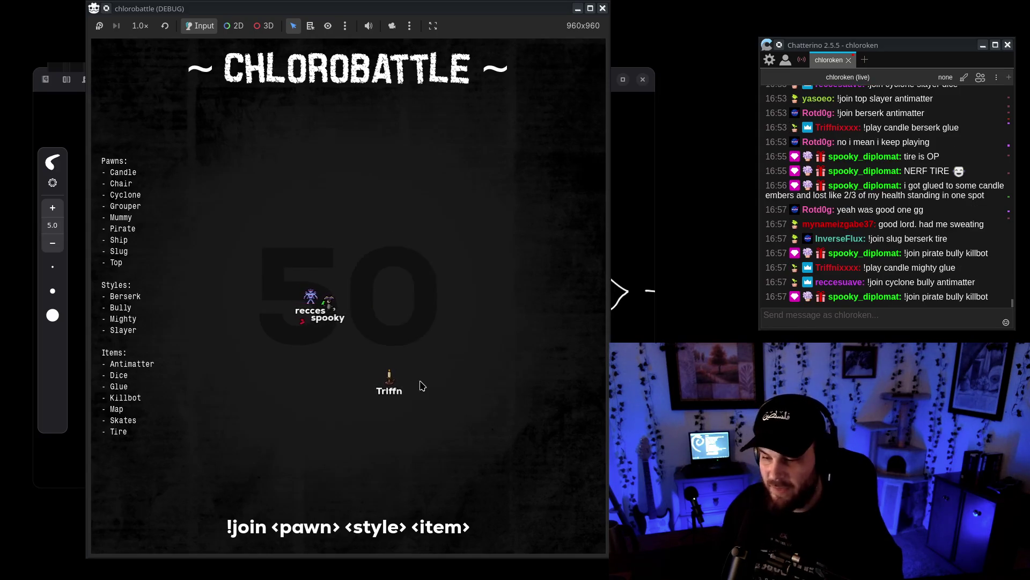
{"action": "left_click", "coordinate": [925, 322]}
Join with '!join candle berserk glue', then close the finished game window with F8.
{"action": "type", "text": "!join candle berserk glue"}
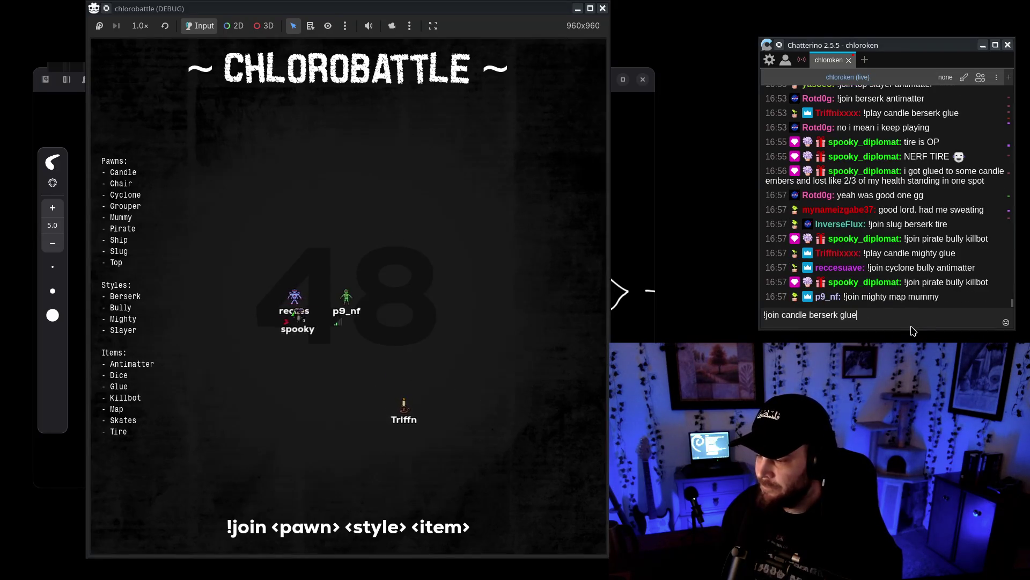
{"action": "key", "text": "Return"}
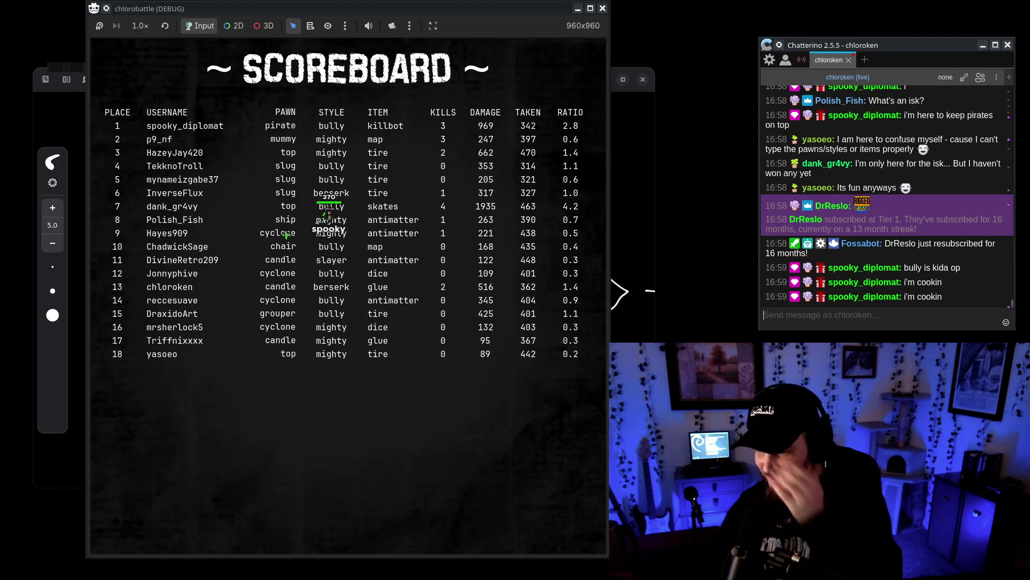
{"action": "mouse_move", "coordinate": [462, 11]}
{"action": "left_mouse_down"}
{"action": "mouse_move", "coordinate": [570, 9]}
{"action": "mouse_move", "coordinate": [433, 4]}
{"action": "left_mouse_up"}
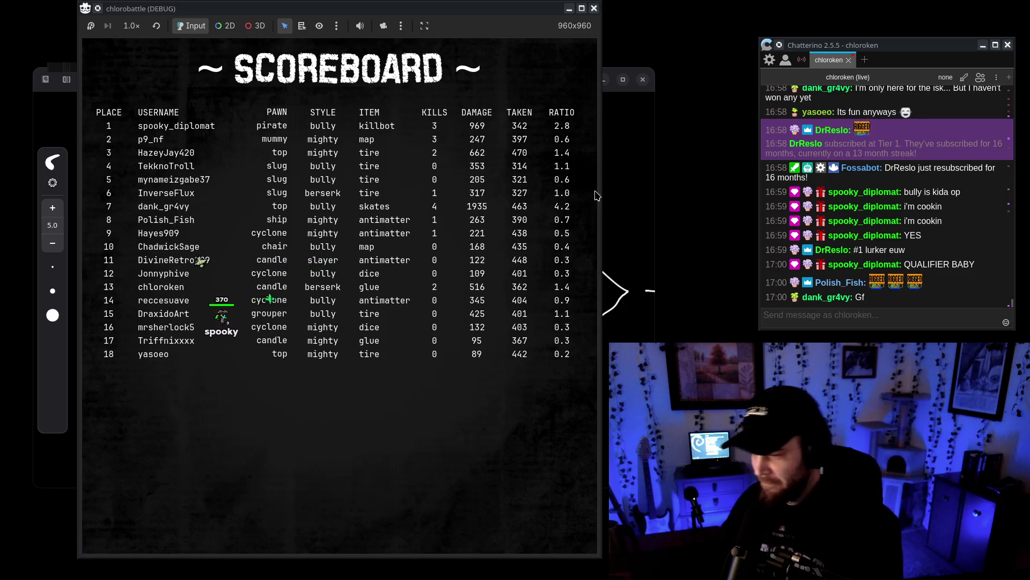
{"action": "key", "text": "F8"}
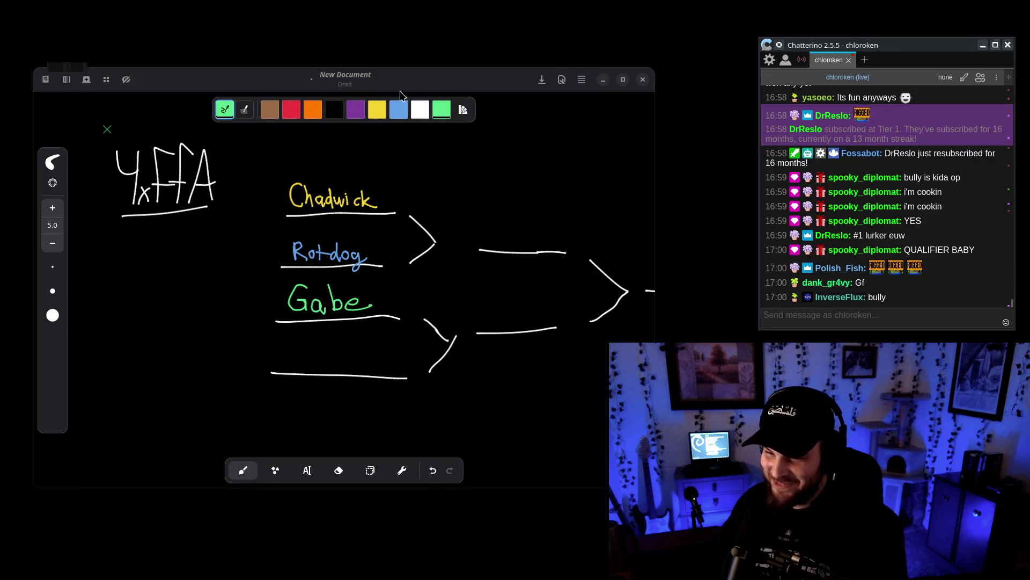
Write 'Spooky' in orange on the bracket's empty fourth slot.
{"action": "left_click", "coordinate": [377, 111]}
{"action": "left_click", "coordinate": [313, 110]}
{"action": "scroll", "coordinate": [312, 345], "scroll_direction": "down", "scroll_amount": 3}
{"action": "scroll", "coordinate": [313, 346], "scroll_direction": "up", "scroll_amount": 2}
{"action": "left_click_drag", "start_coordinate": [295, 207], "coordinate": [278, 224]}
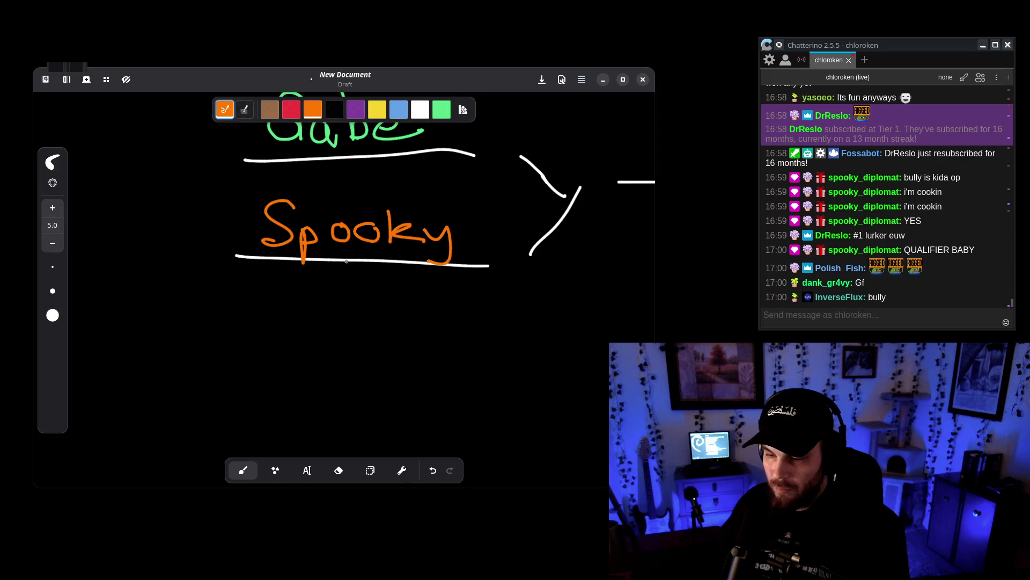
{"action": "scroll", "coordinate": [360, 208], "scroll_direction": "down", "scroll_amount": 4}
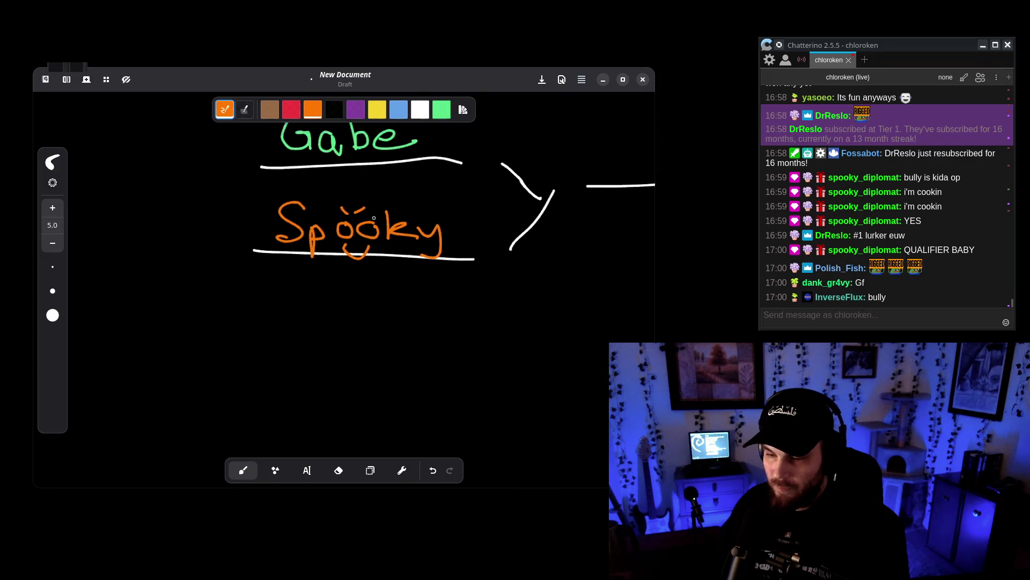
Undo the orange and white test loops around Chadwick and return focus to chat.
{"action": "left_click_drag", "start_coordinate": [340, 187], "coordinate": [283, 183]}
{"action": "key", "text": "ctrl+z"}
{"action": "left_click", "coordinate": [420, 109]}
{"action": "key", "text": "ctrl+z"}
{"action": "scroll", "coordinate": [400, 239], "scroll_direction": "up", "scroll_amount": 3}
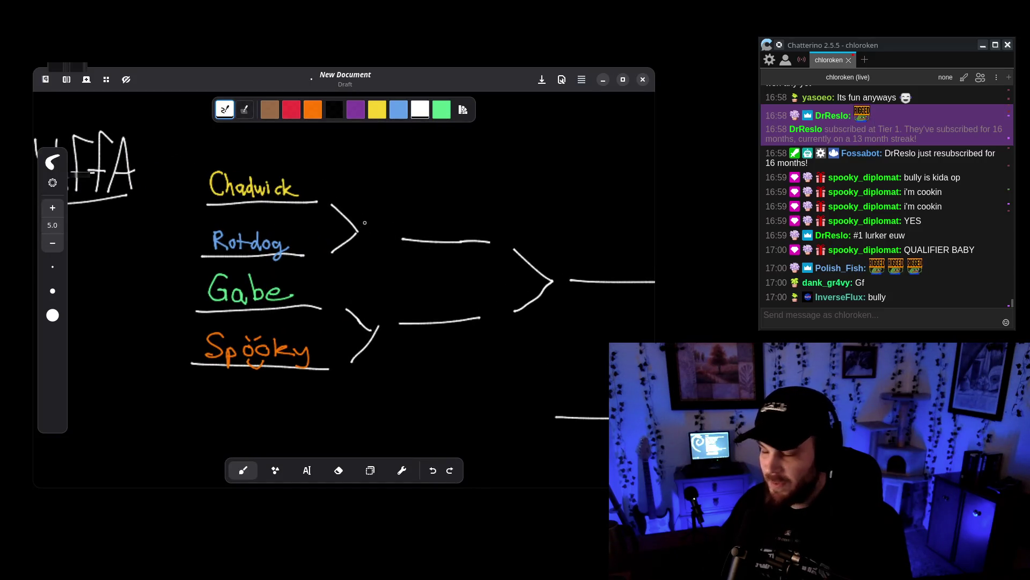
{"action": "left_click", "coordinate": [983, 311]}
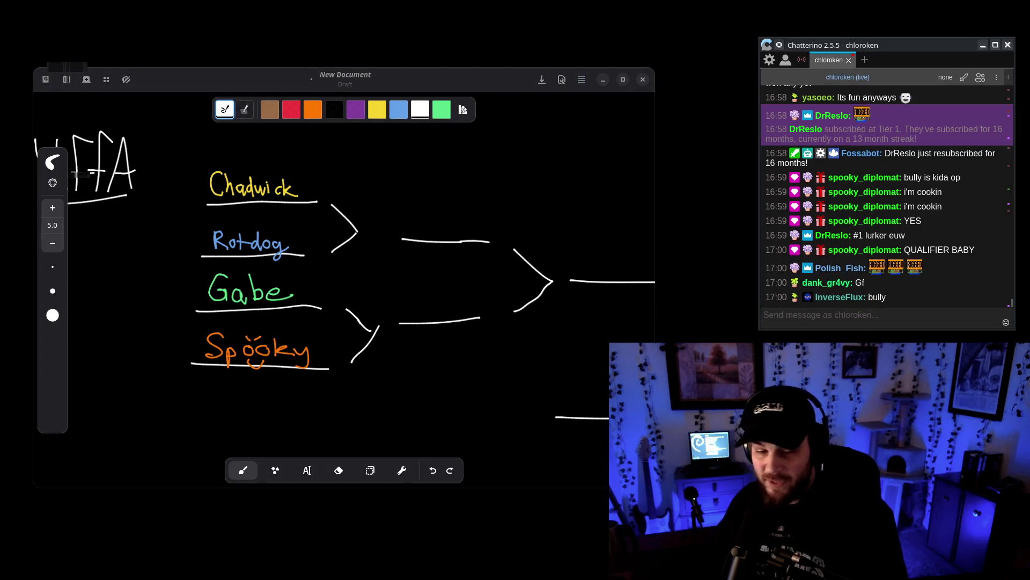
{"action": "key", "text": "alt+Tab"}
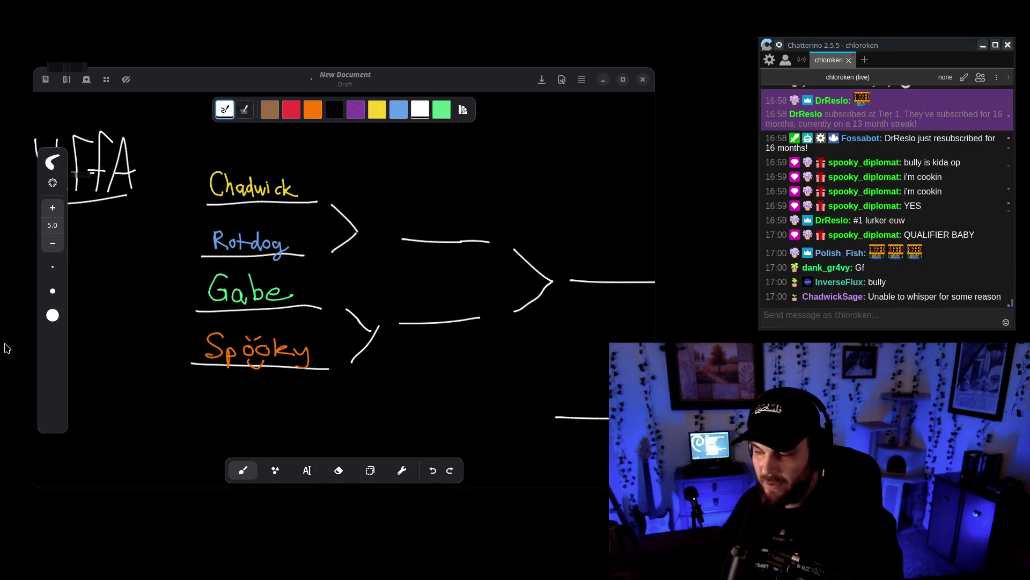
Post the test message 'asdf' in chat.
{"action": "left_click", "coordinate": [927, 320]}
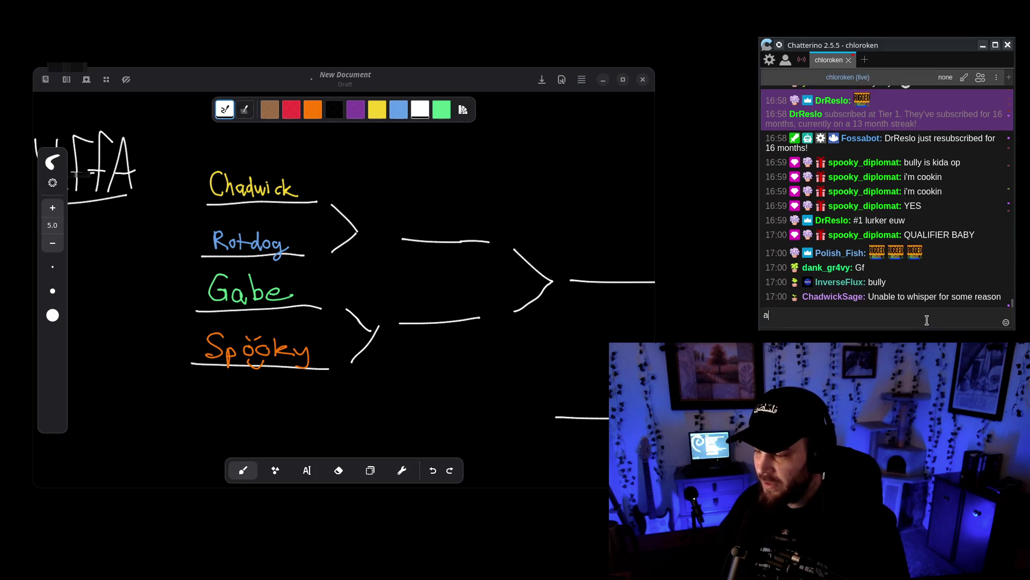
{"action": "type", "text": "asdf"}
{"action": "key", "text": "Return"}
{"action": "left_click", "coordinate": [875, 301]}
{"action": "key", "text": "Escape"}
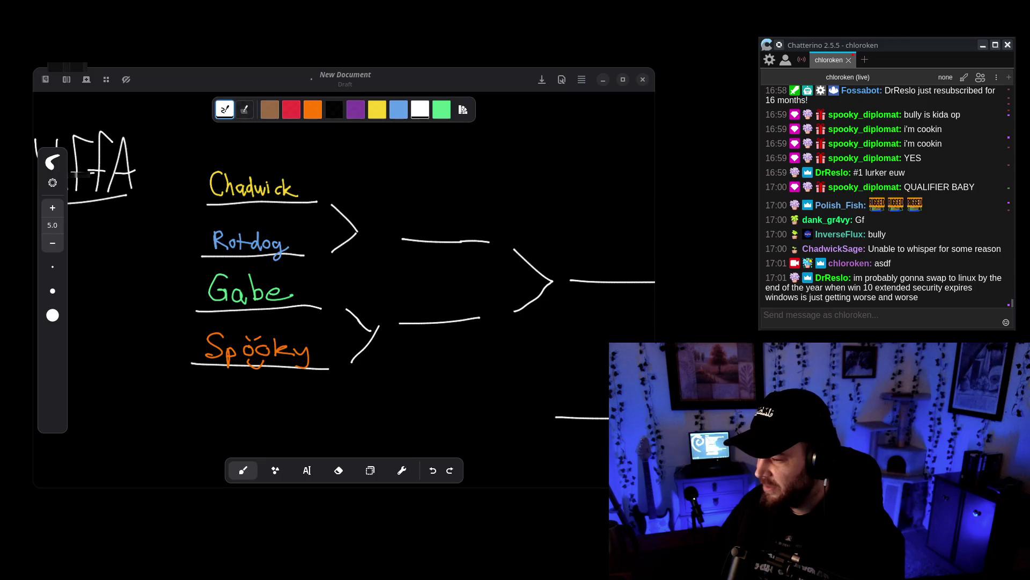
Post the '!linuxdiscord' command in chat, then bring the Godot editor forward.
{"action": "left_click", "coordinate": [836, 319]}
{"action": "type", "text": "!linuxdiscord"}
{"action": "key", "text": "Return"}
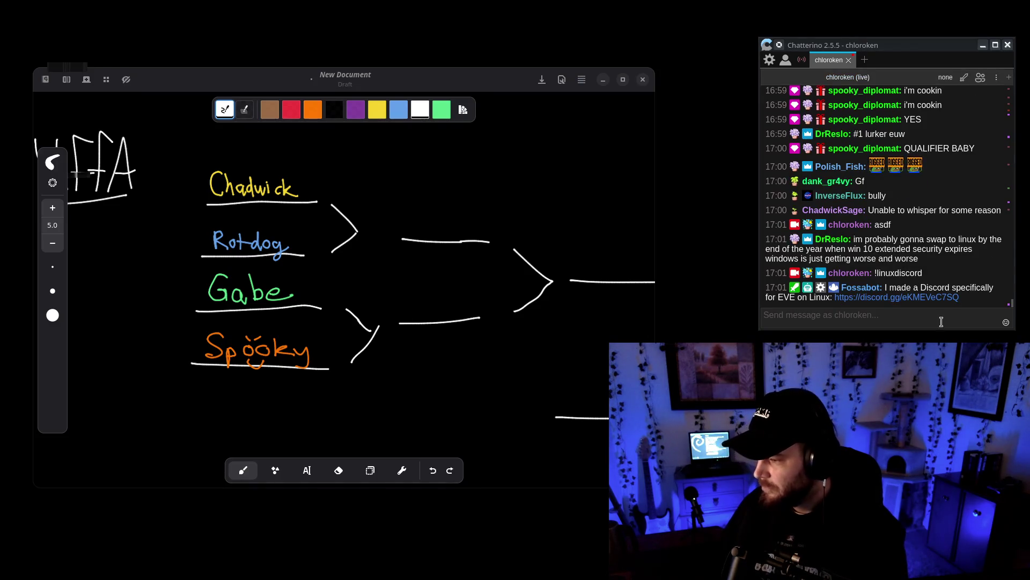
{"action": "left_click", "coordinate": [923, 316]}
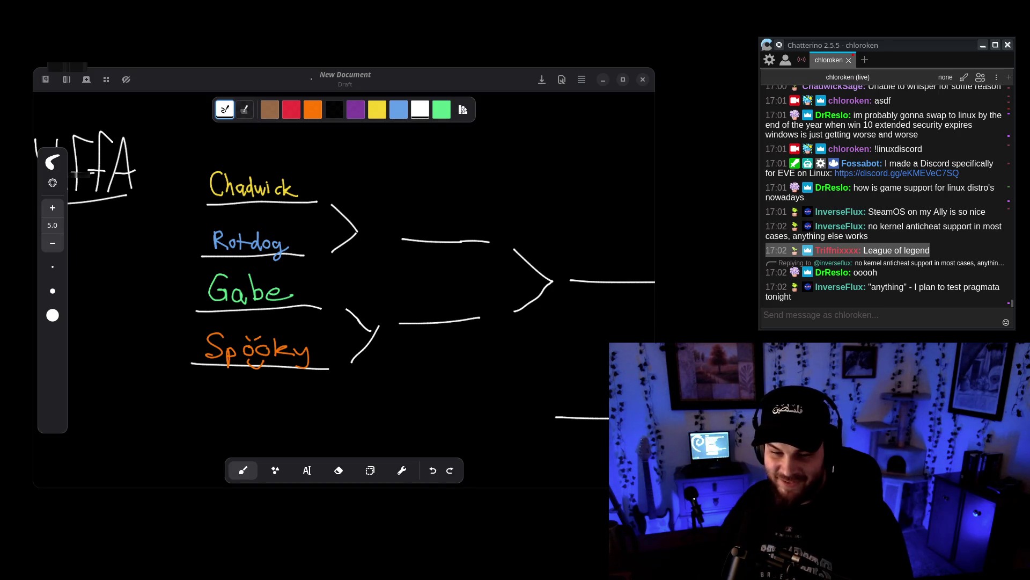
{"action": "key", "text": "alt+Tab"}
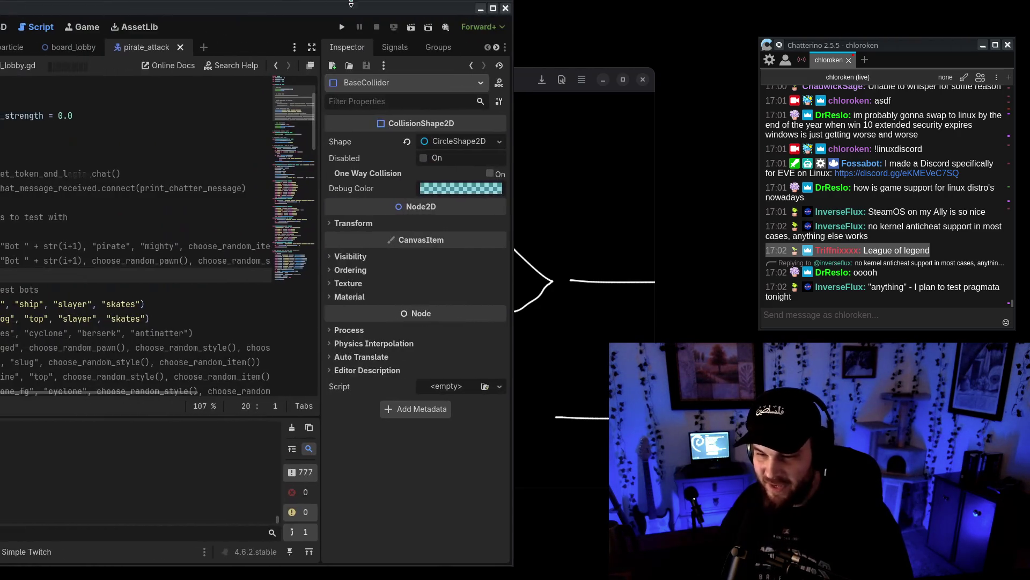
Launch chlorobattle for the rotdog vs chad match and shift the game window left.
{"action": "key", "text": "F5"}
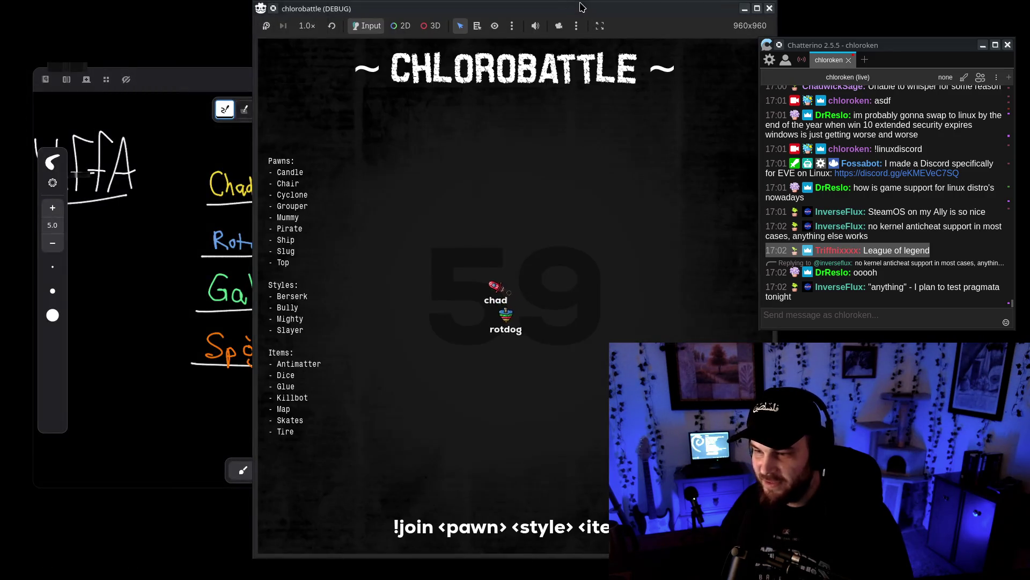
{"action": "left_click_drag", "start_coordinate": [625, 4], "coordinate": [430, 4]}
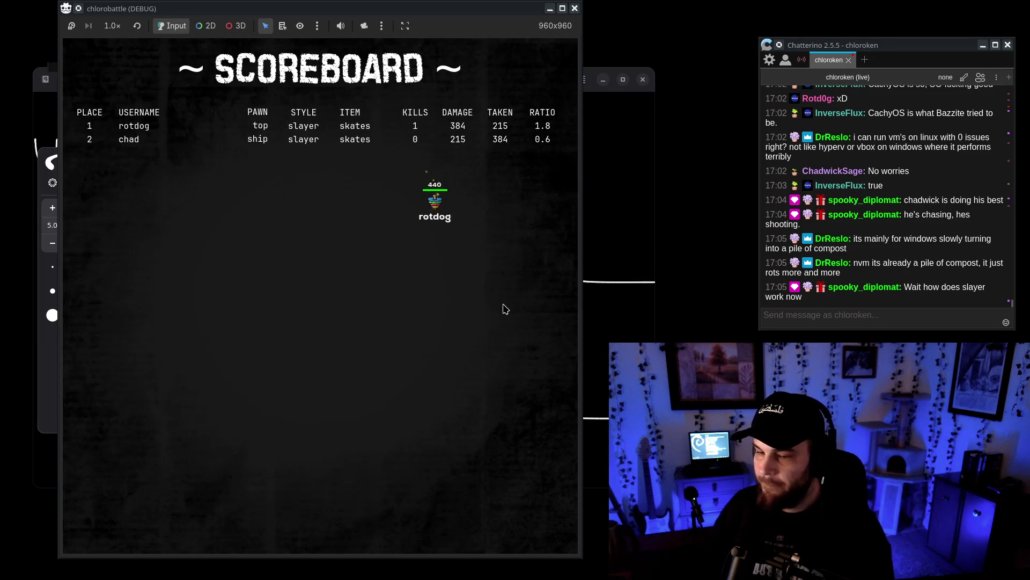
Move the game window aside to reveal the whiteboard bracket and pick the yellow pen.
{"action": "left_click_drag", "start_coordinate": [496, 9], "coordinate": [683, 573]}
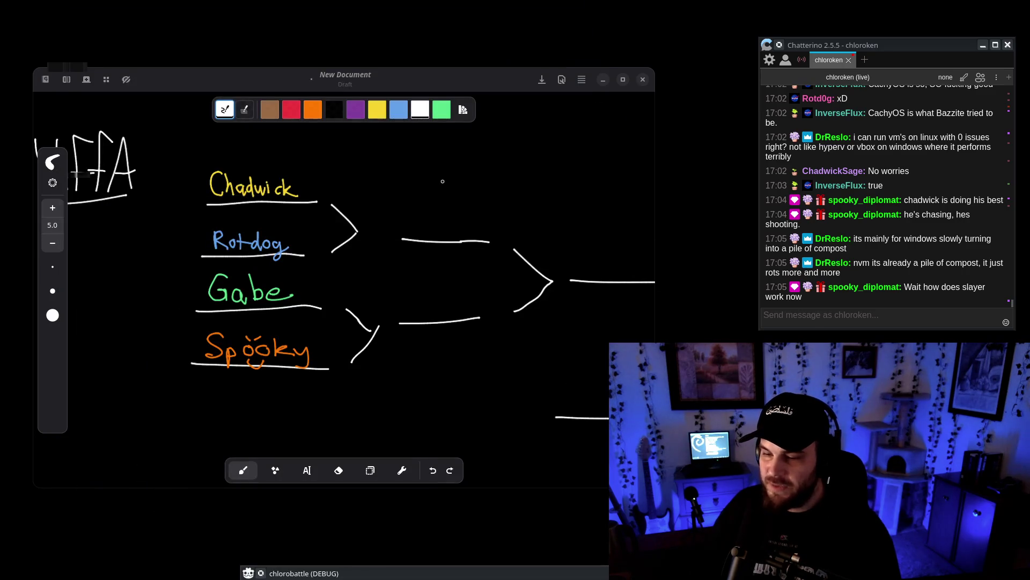
{"action": "left_click", "coordinate": [376, 114]}
{"action": "scroll", "coordinate": [344, 279], "scroll_direction": "right", "scroll_amount": 10}
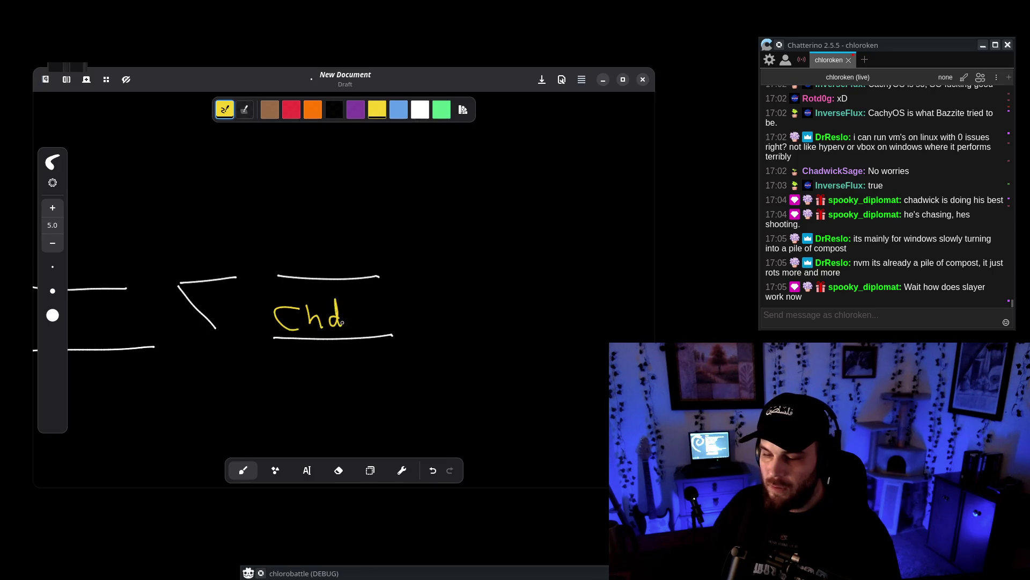
{"action": "scroll", "coordinate": [227, 293], "scroll_direction": "left", "scroll_amount": 10}
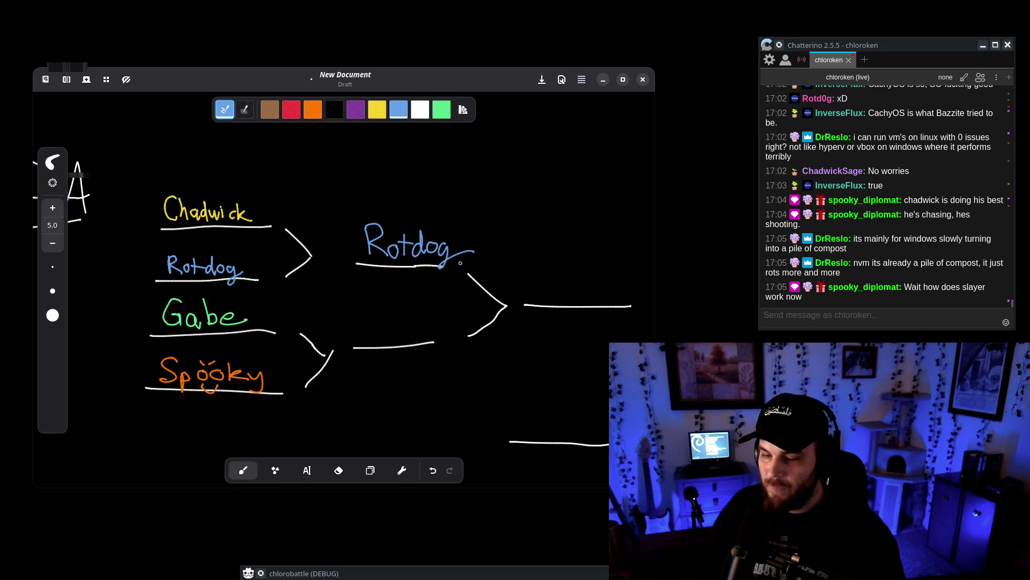
Restart chlorobattle from the Godot editor to open a new match lobby.
{"action": "scroll", "coordinate": [466, 259], "scroll_direction": "down", "scroll_amount": 3}
{"action": "scroll", "coordinate": [437, 256], "scroll_direction": "left", "scroll_amount": 3}
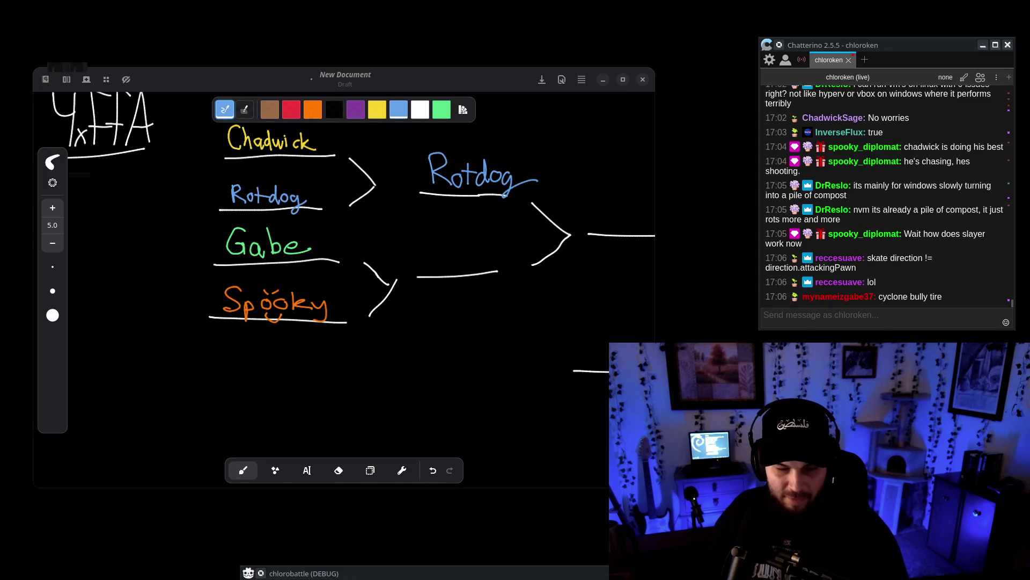
{"action": "key", "text": "alt+Tab"}
{"action": "left_click", "coordinate": [586, 27]}
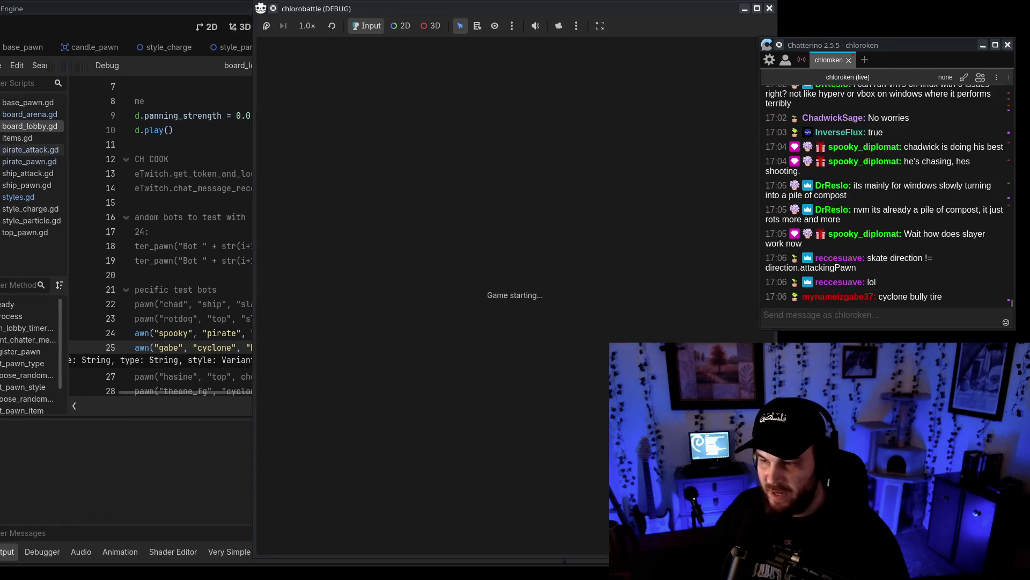